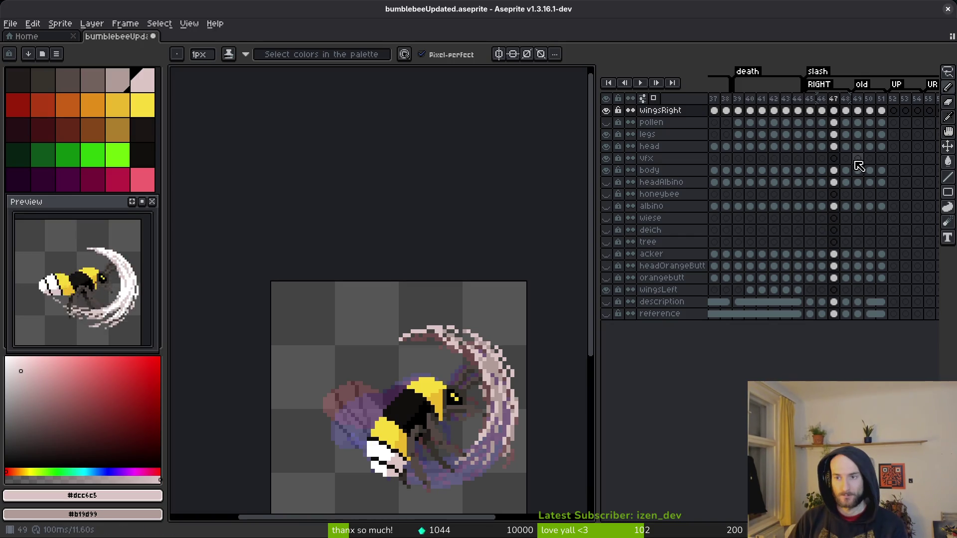
- Step through slash frames 45–48, stop on frame 48, and save bumblebeeUpdated.aseprite
scroll(858, 166, right, 1)
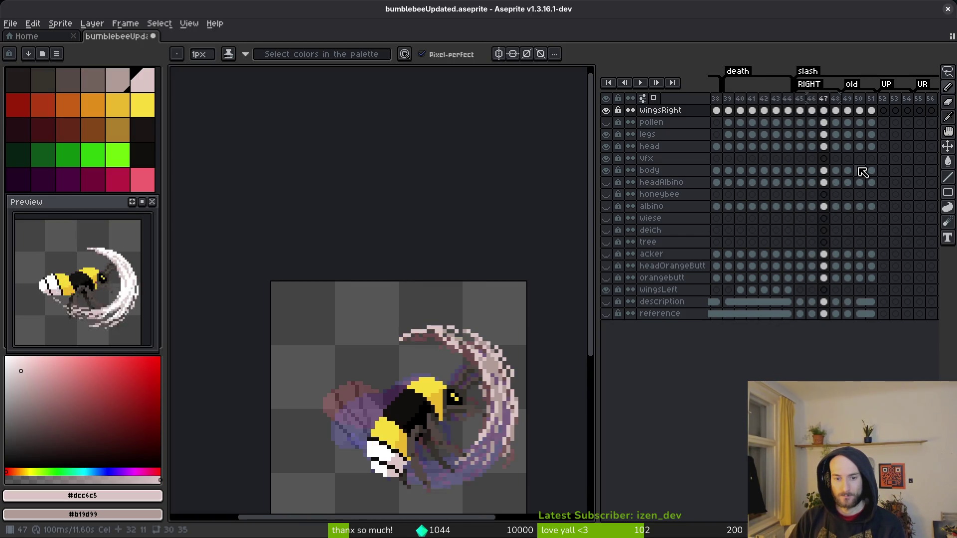
key(Right)
key(Left)
key(Left)
key(Right)
key(Right)
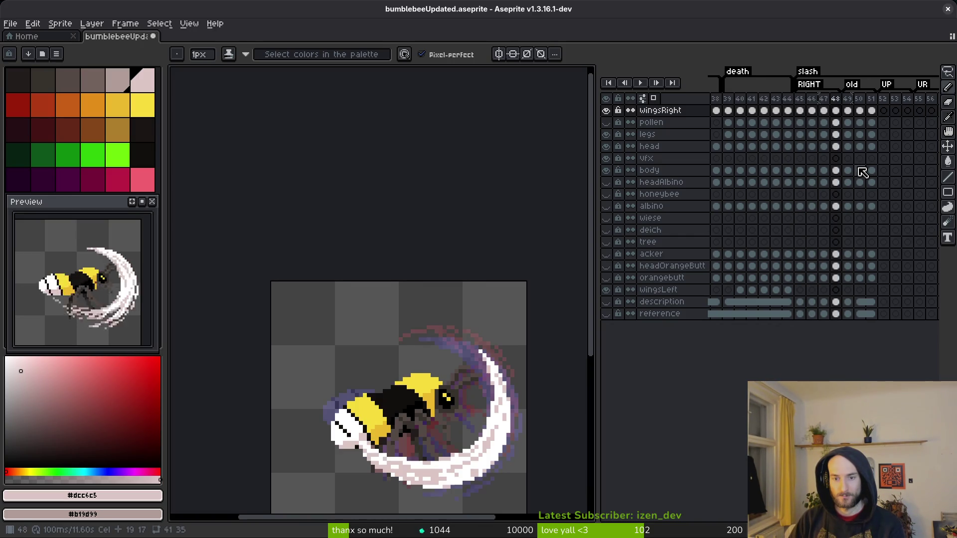
key(Left)
key(Left)
key(Left)
key(Right)
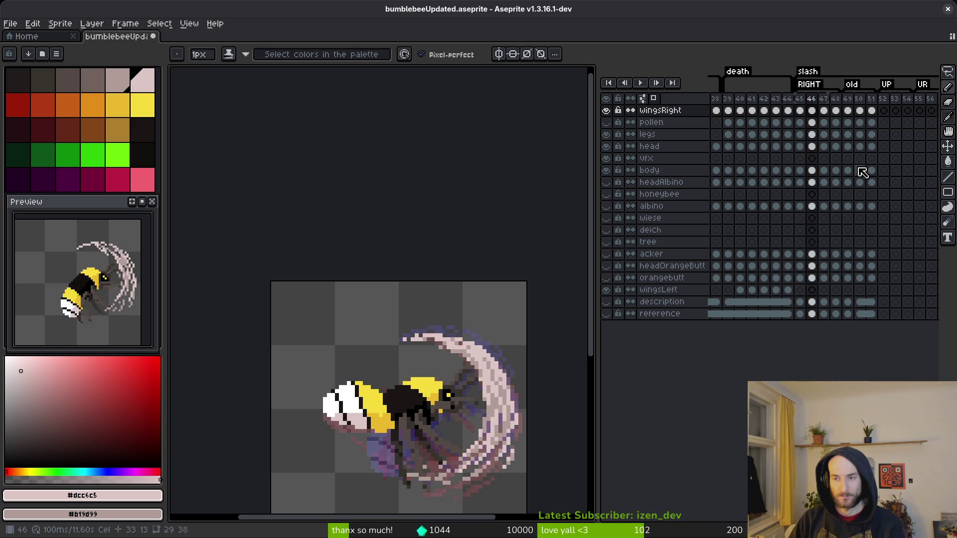
key(Right)
key(Right)
key(ctrl+s)
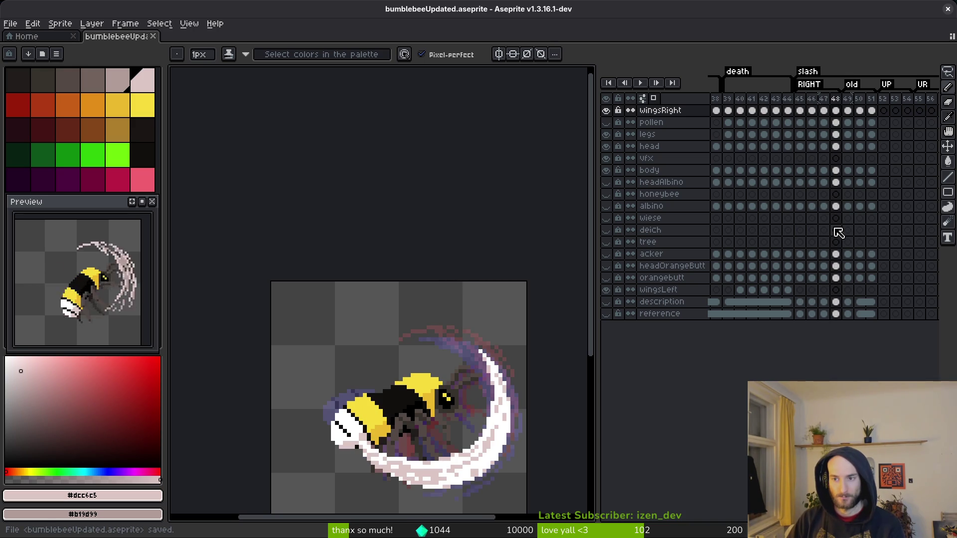
- Compare slash frames 46 and 47, then step back to frame 45
key(Left)
key(Left)
key(Right)
key(Left)
key(Right)
key(Right)
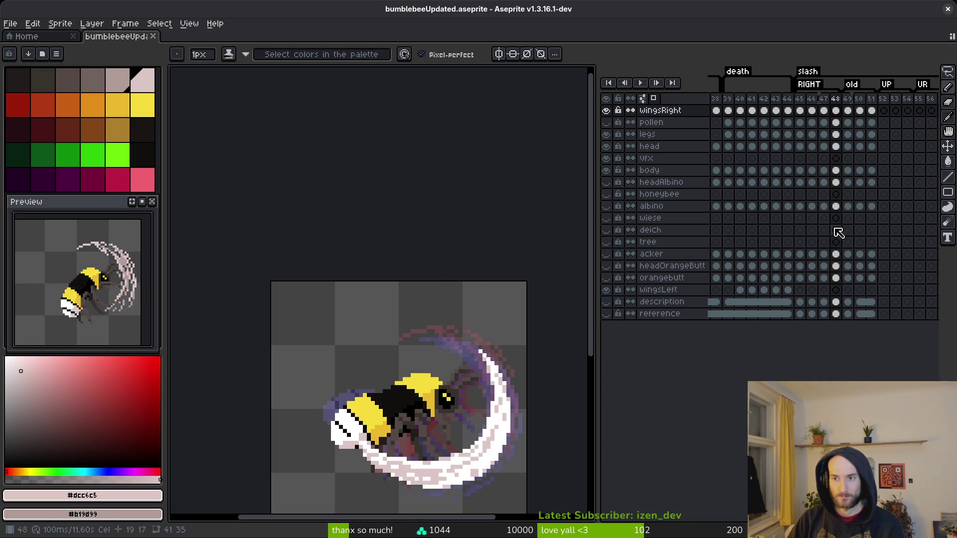
key(Left)
key(Left)
key(Right)
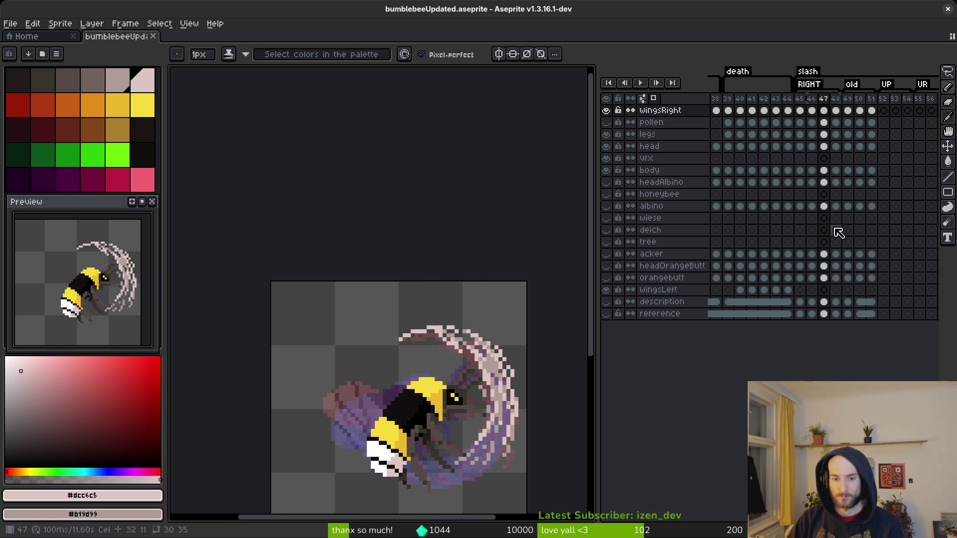
key(Left)
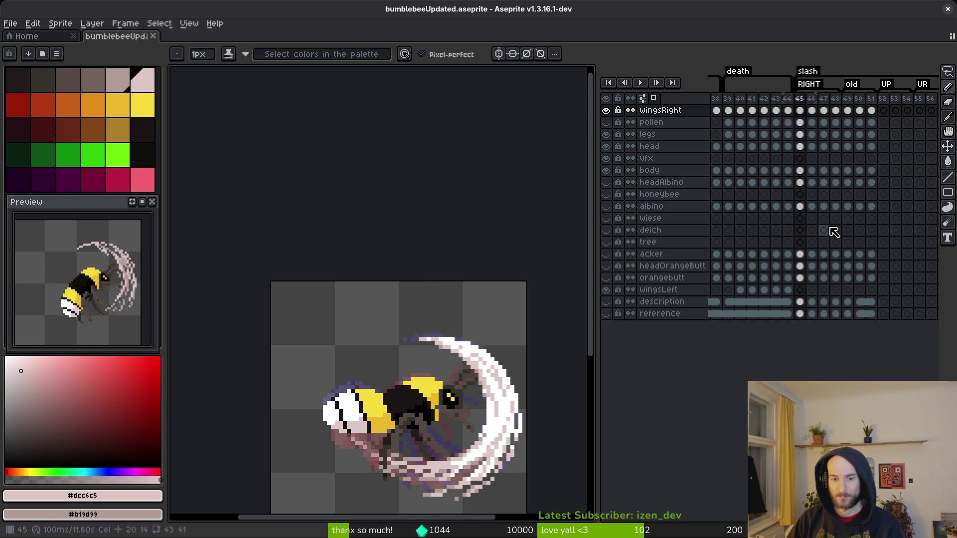
key(Right)
key(Right)
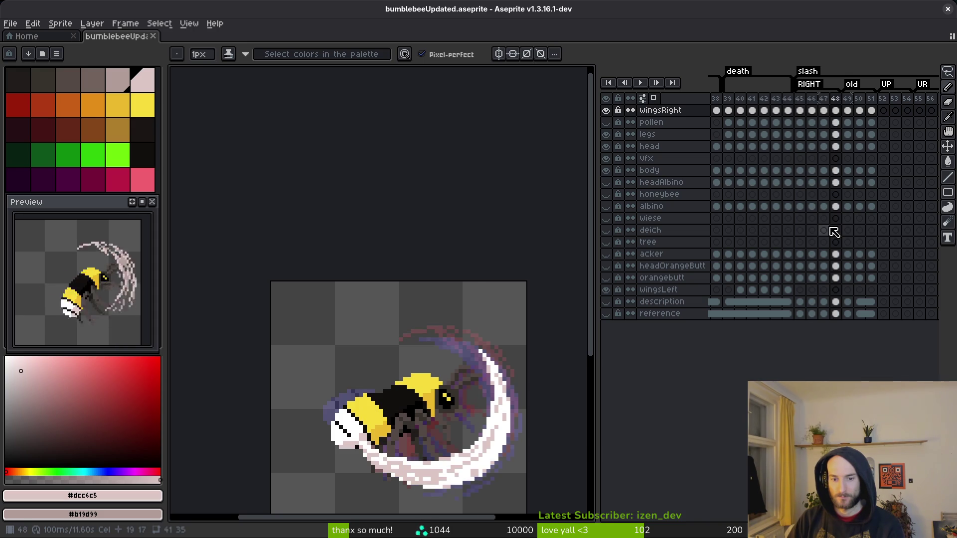
key(Left)
key(Left)
key(Left)
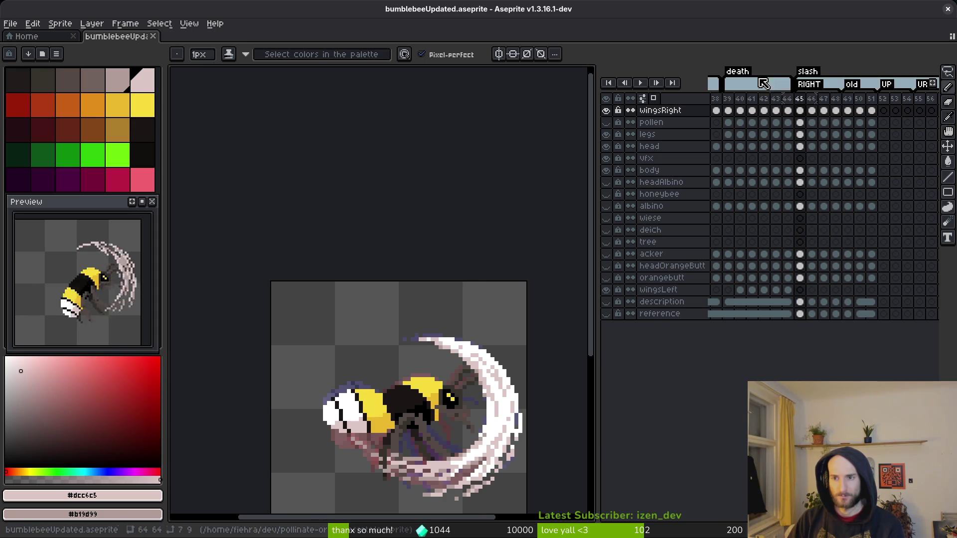
- Drag the wingsRight cels of frames 45–47 one frame to the right, ending on frame 45
click(837, 112)
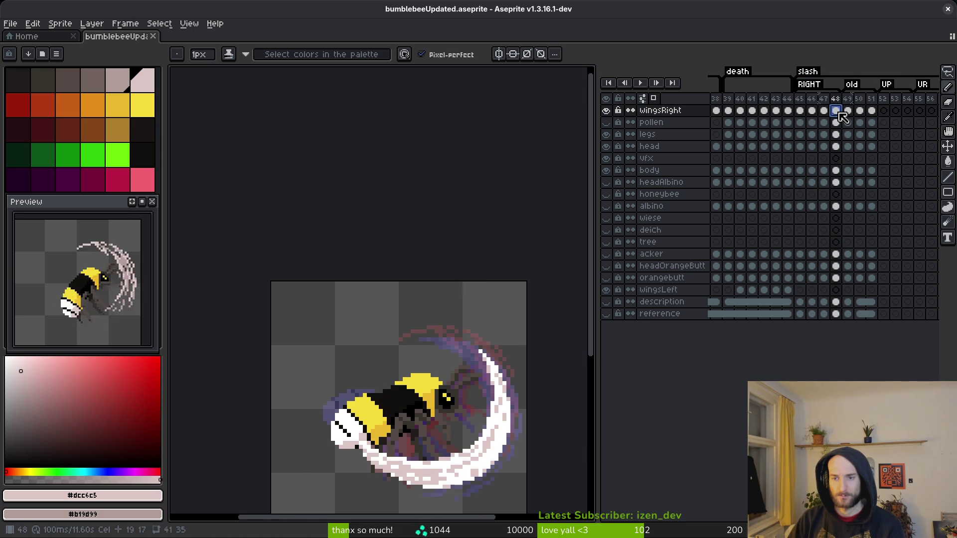
key(shift+Left)
key(shift+Left)
key(shift+Left)
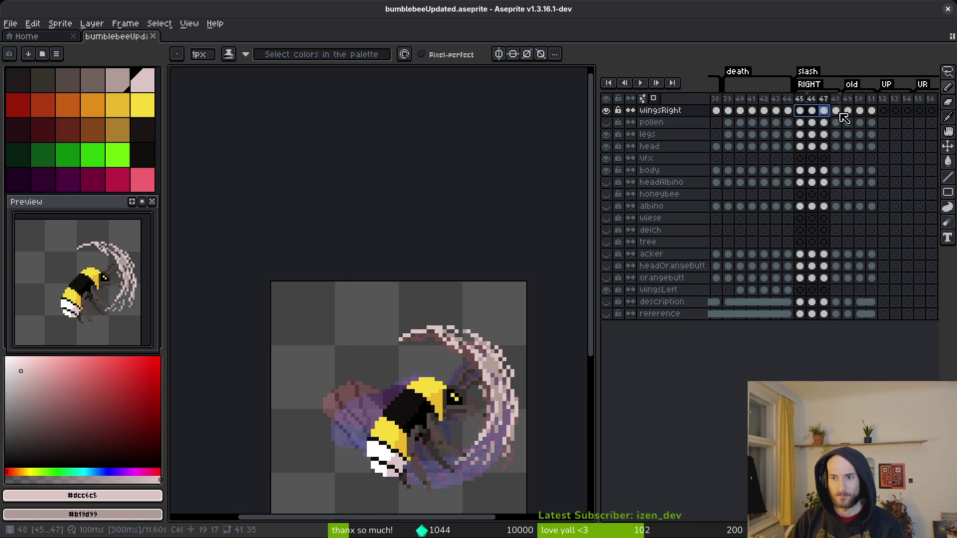
click(839, 113)
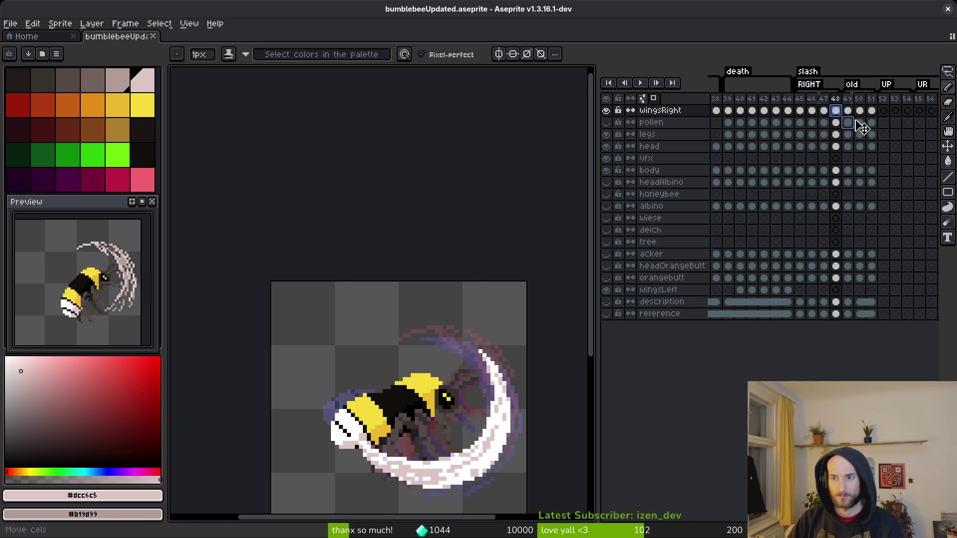
click(895, 134)
drag(800, 111, 839, 121)
click(897, 137)
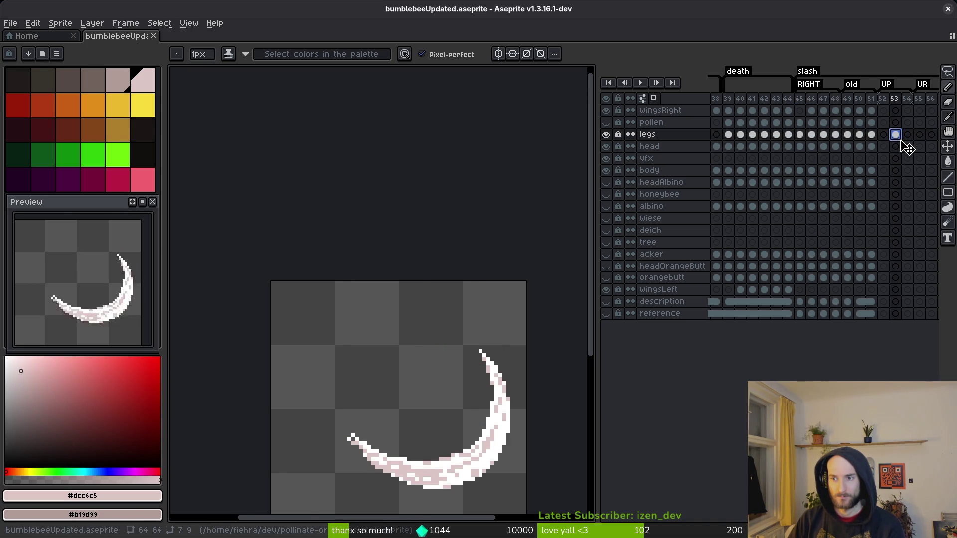
click(800, 111)
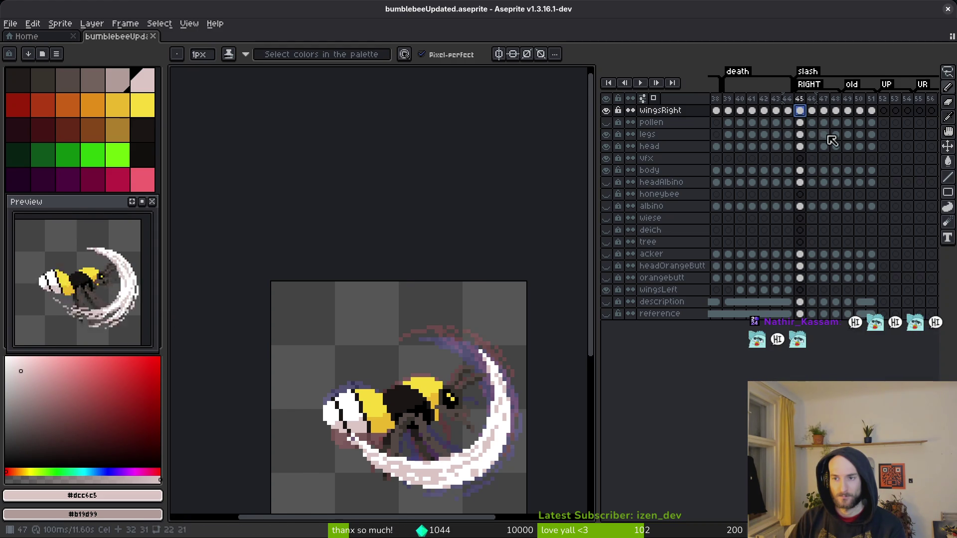
key(Right)
key(Right)
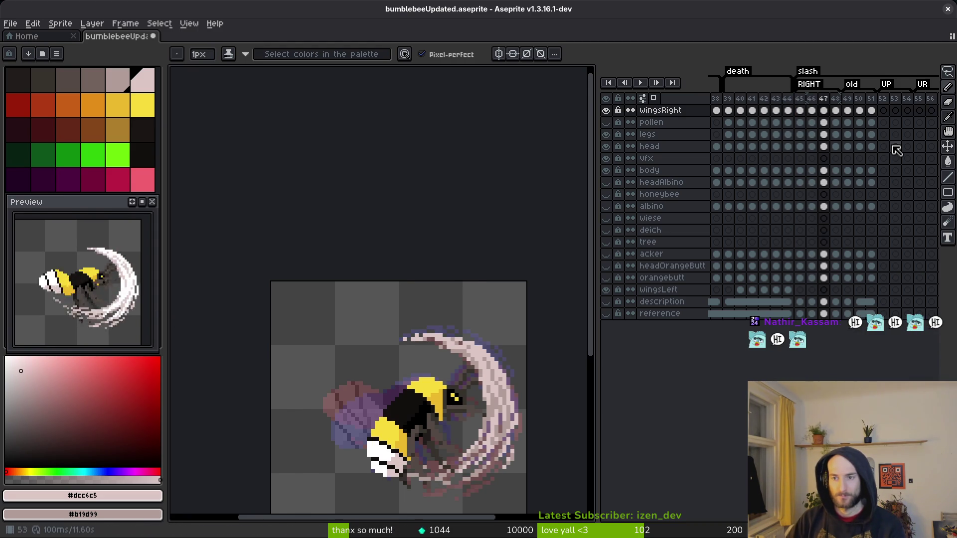
key(Left)
key(Left)
key(Left)
key(Right)
key(Right)
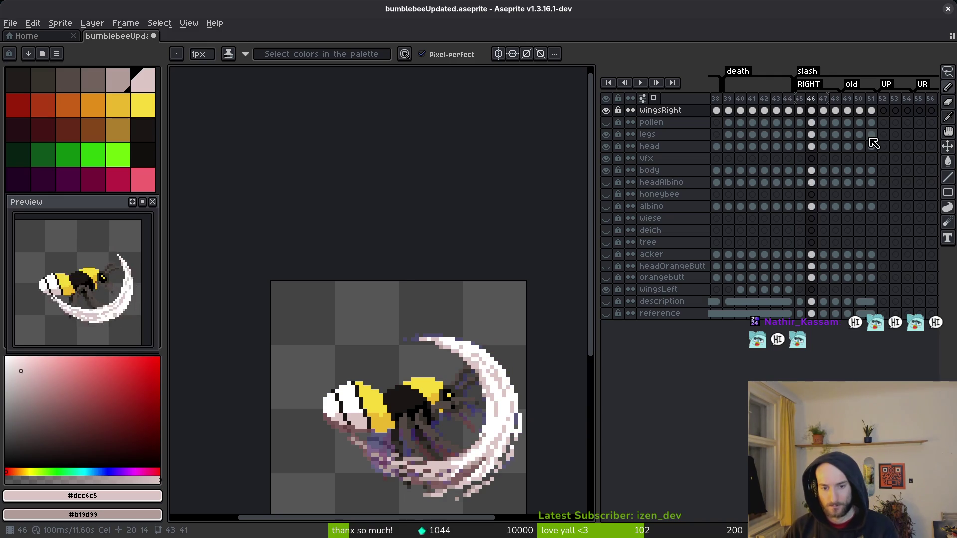
key(Left)
key(Right)
key(Right)
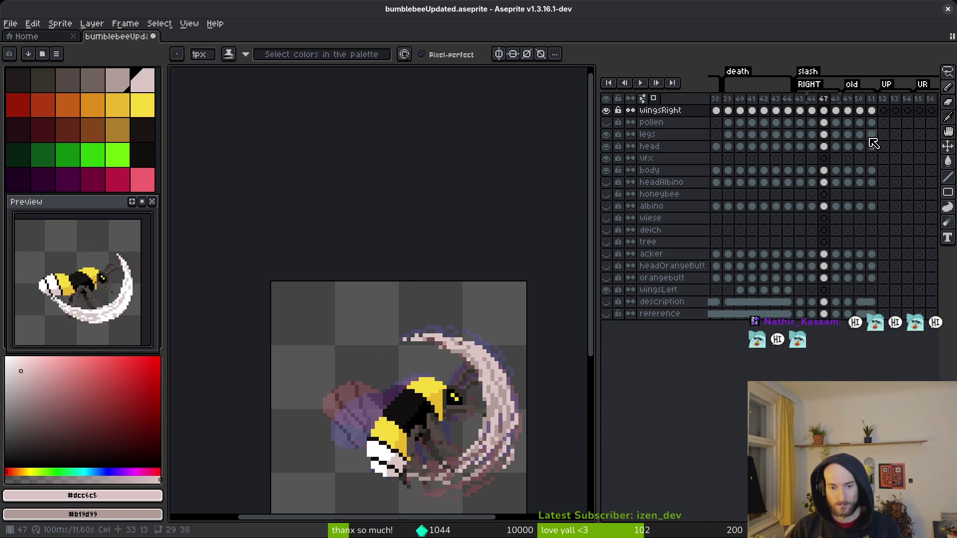
key(Left)
key(Left)
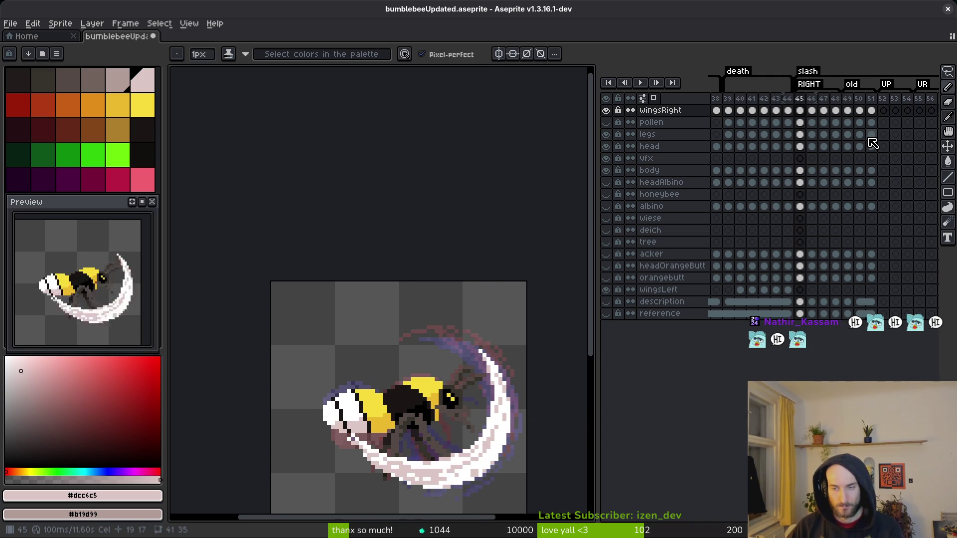
key(Right)
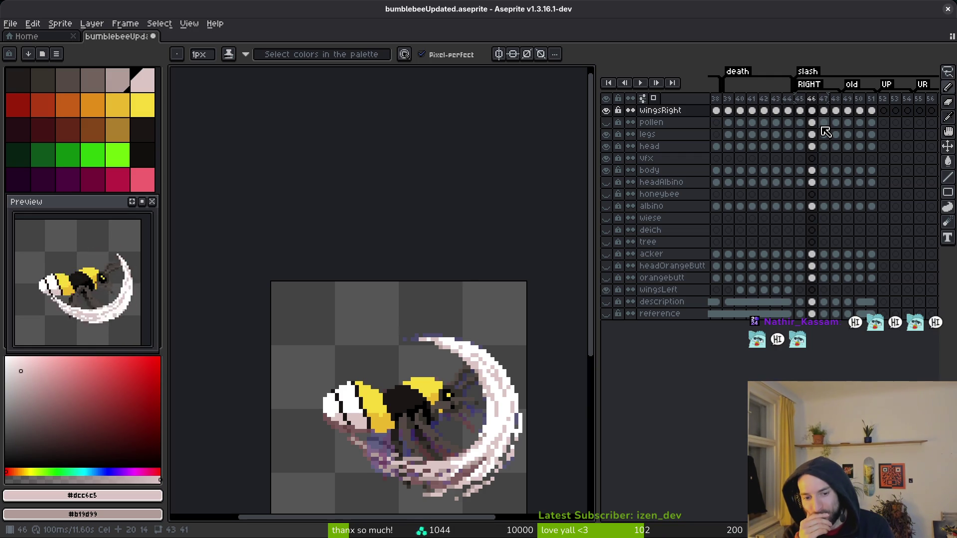
key(Left)
key(Right)
key(Right)
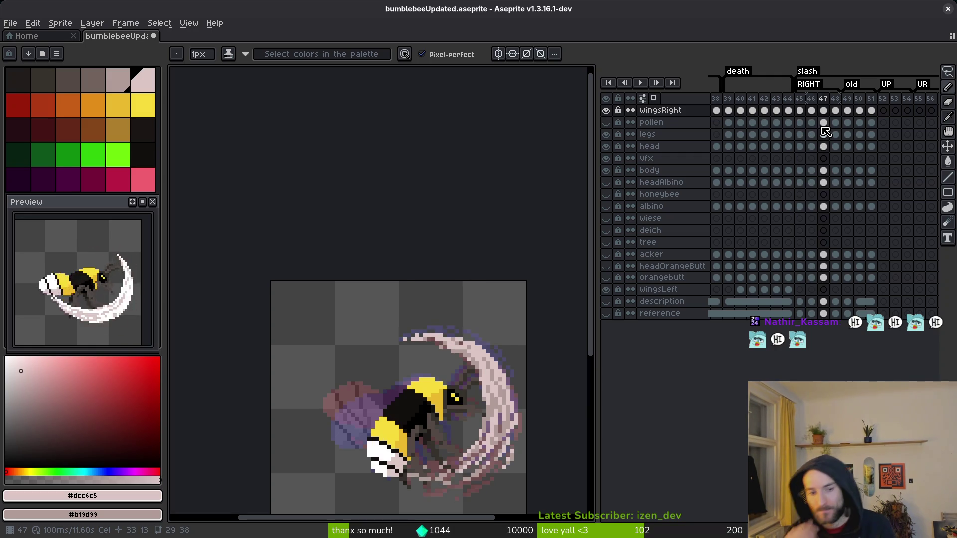
key(Right)
key(Left)
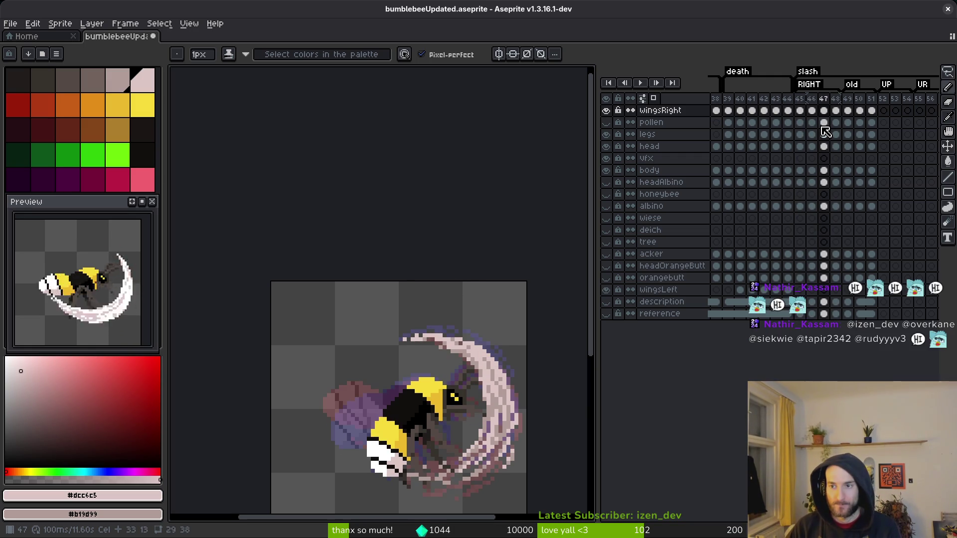
key(Left)
key(Left)
key(Left)
key(Left)
key(Right)
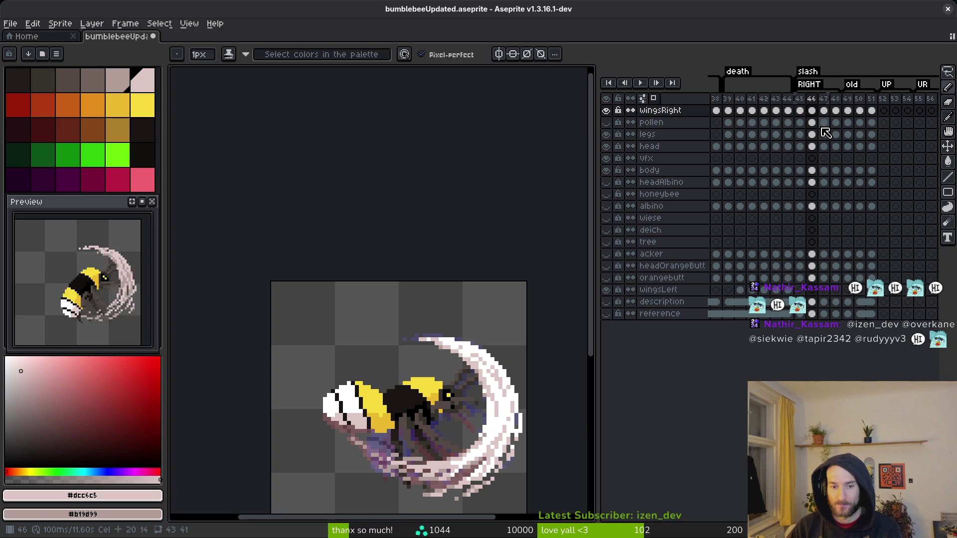
key(Left)
key(Right)
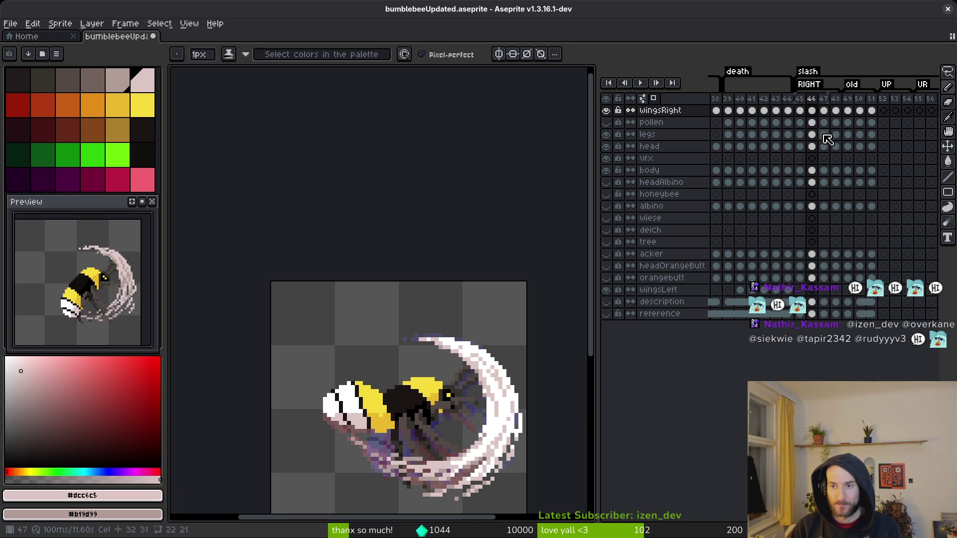
key(Left)
key(Right)
key(Left)
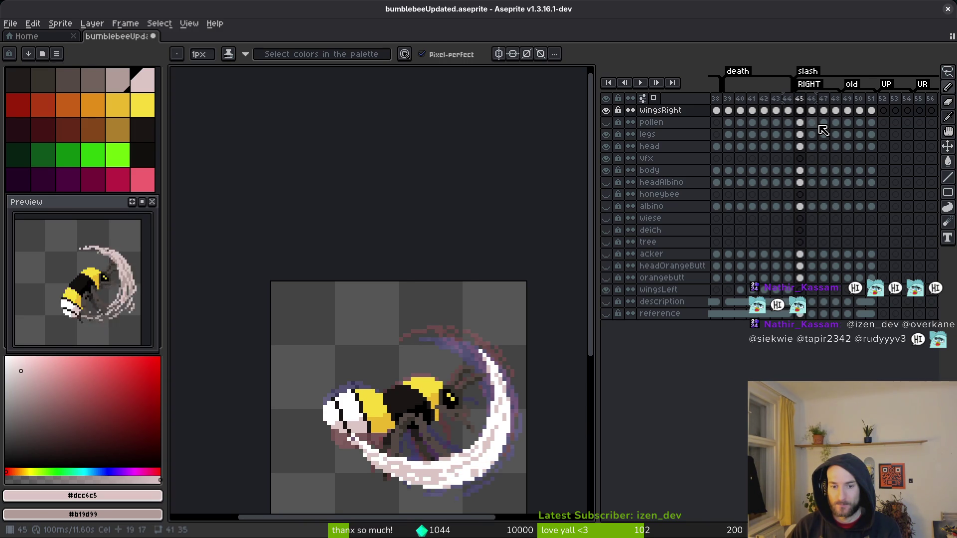
key(Left)
key(Right)
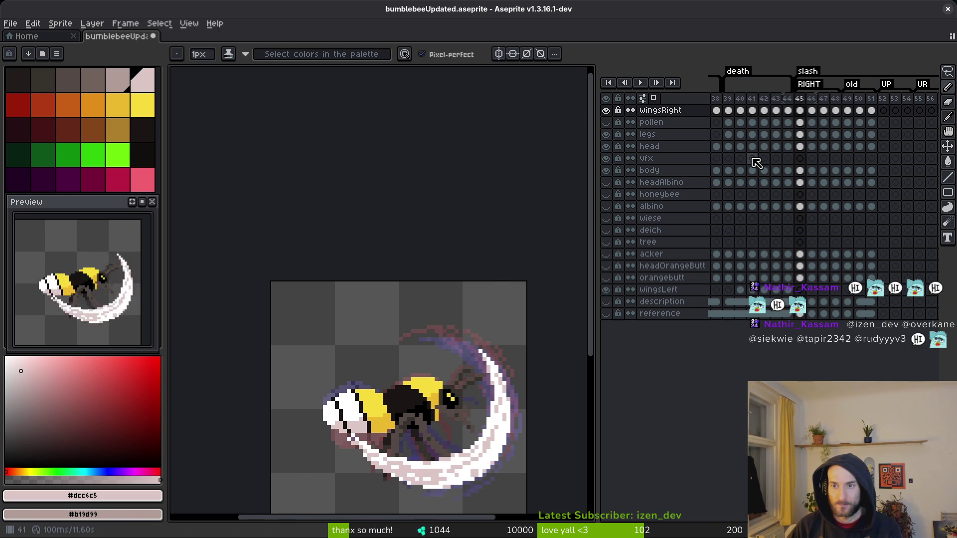
- Insert a new empty frame after frame 44 of the slash sequence
scroll(870, 175, left, 8)
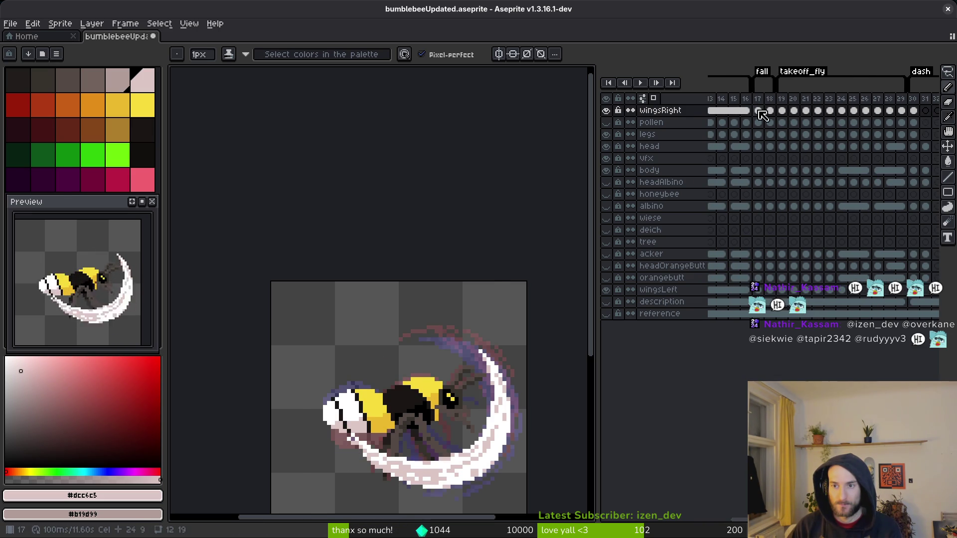
click(758, 110)
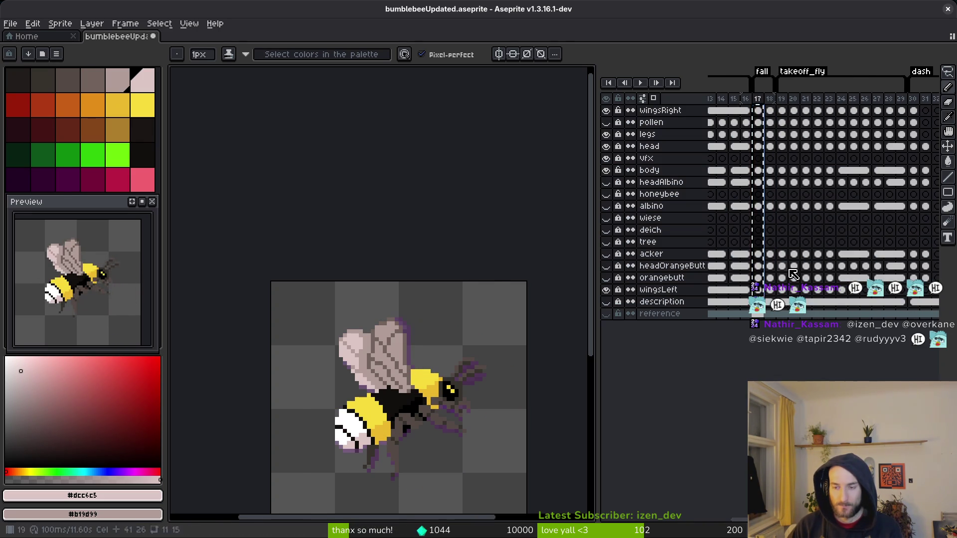
scroll(747, 190, right, 9)
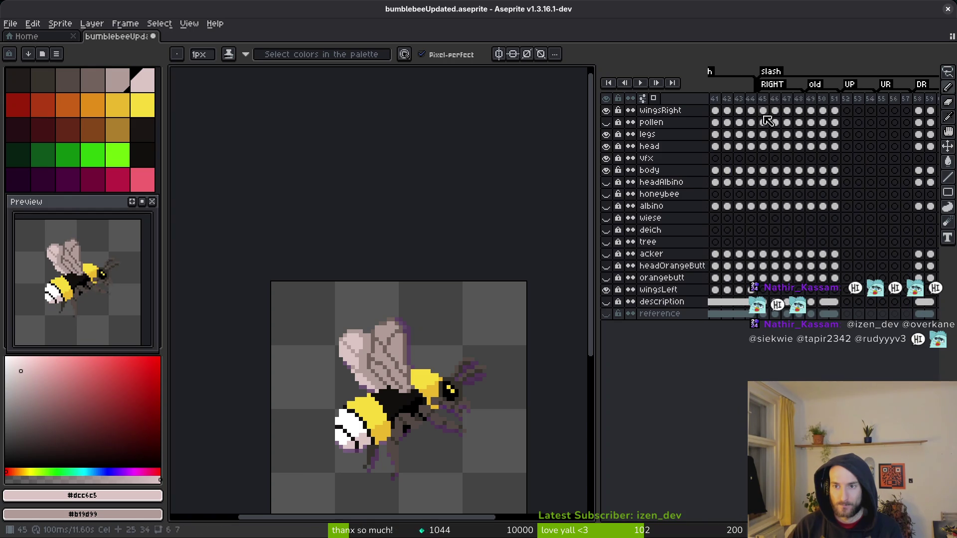
click(756, 113)
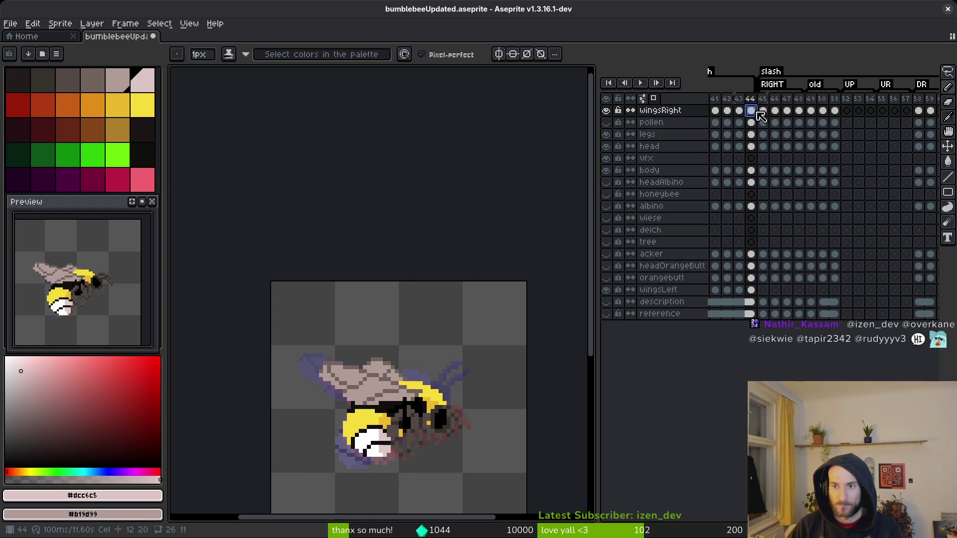
key(alt+b)
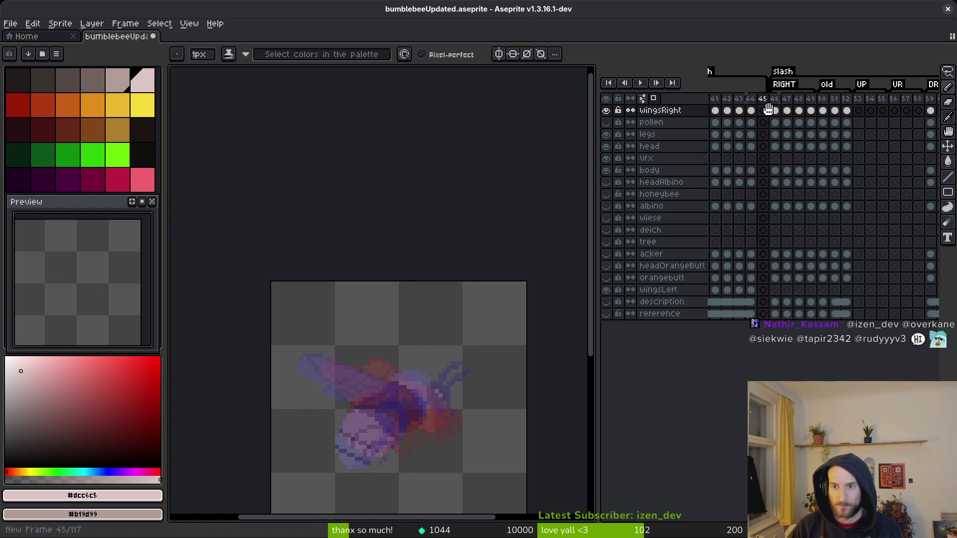
- Add an empty frame after frame 46, shift its cels one frame later, and delete the extra frame
click(775, 110)
key(alt+b)
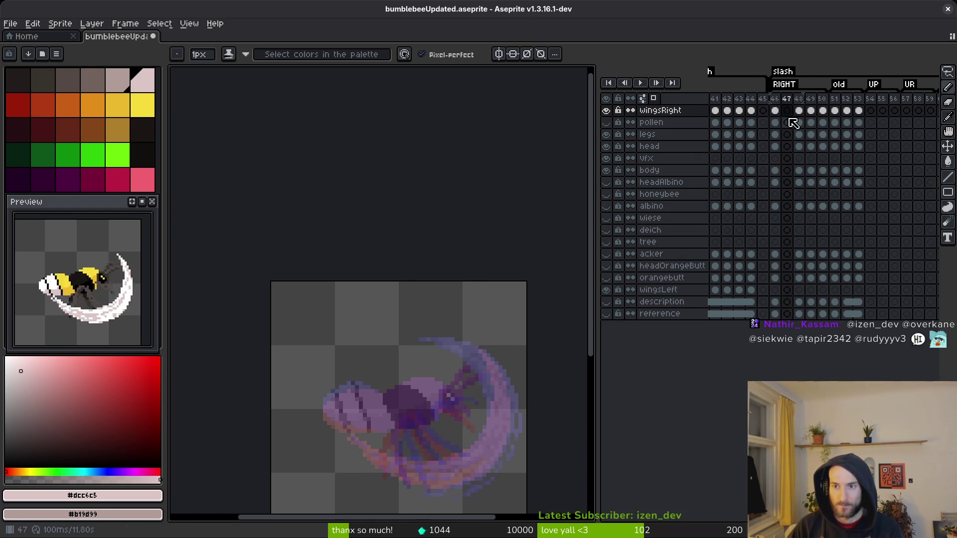
click(774, 112)
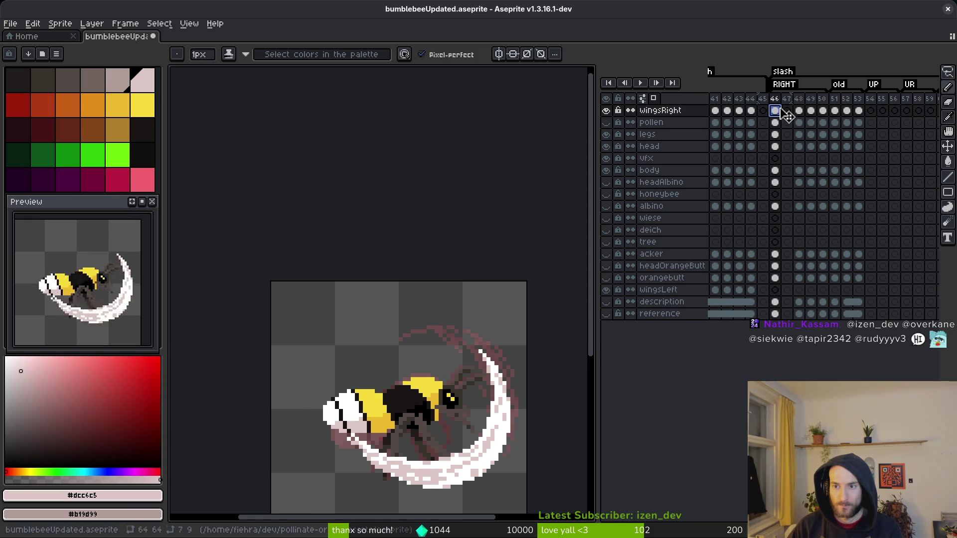
drag(780, 109, 787, 115)
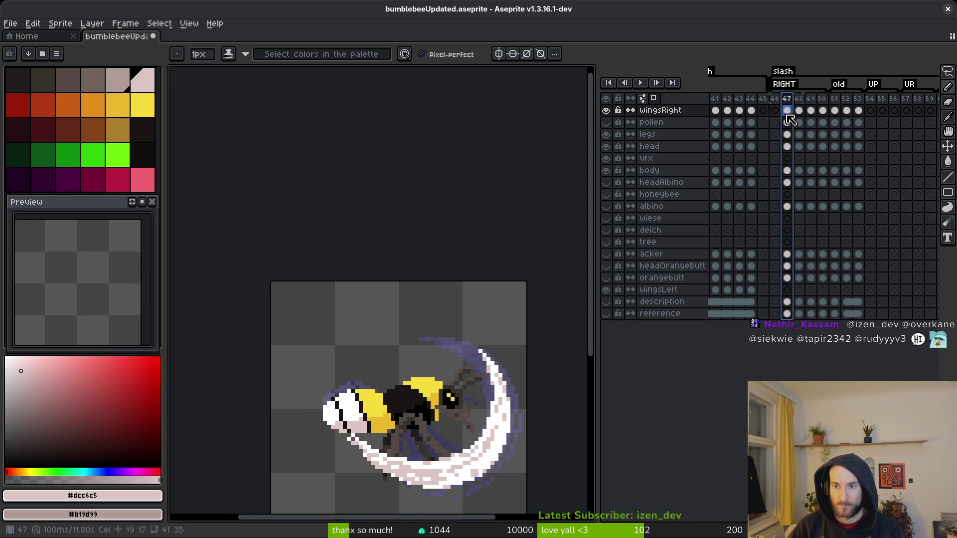
click(763, 98)
key(alt+c)
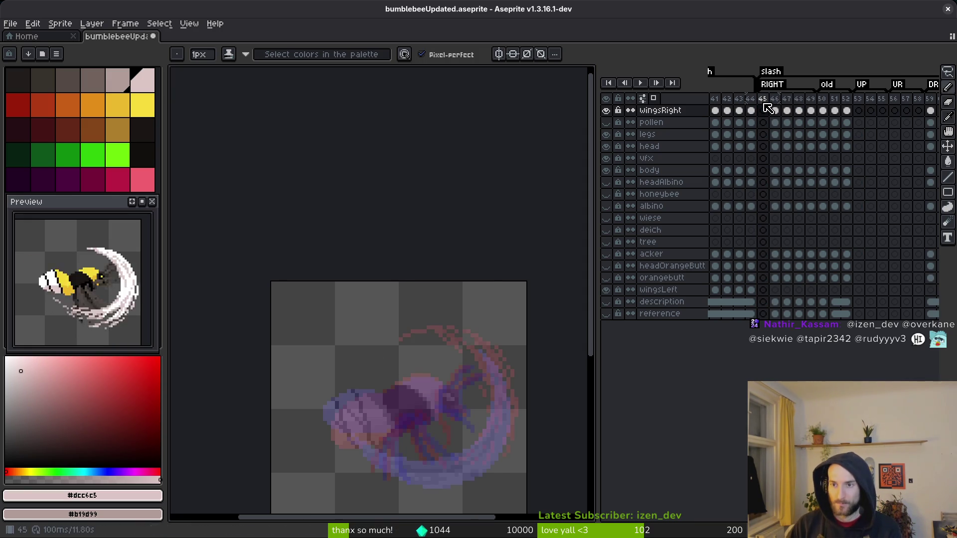
- Undo the frame changes so frame 45 holds the bee cels again
scroll(754, 171, left, 10)
click(774, 108)
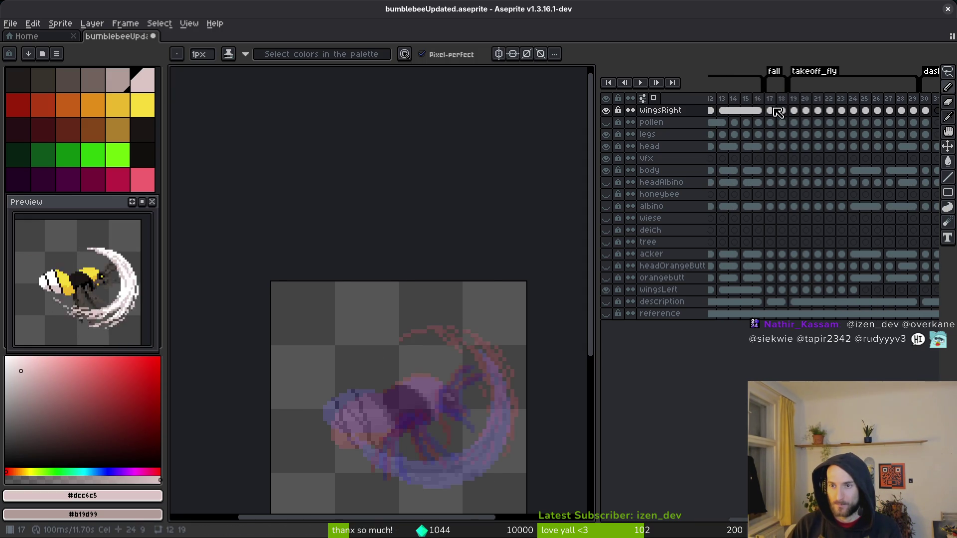
key(ctrl+z)
key(ctrl+z)
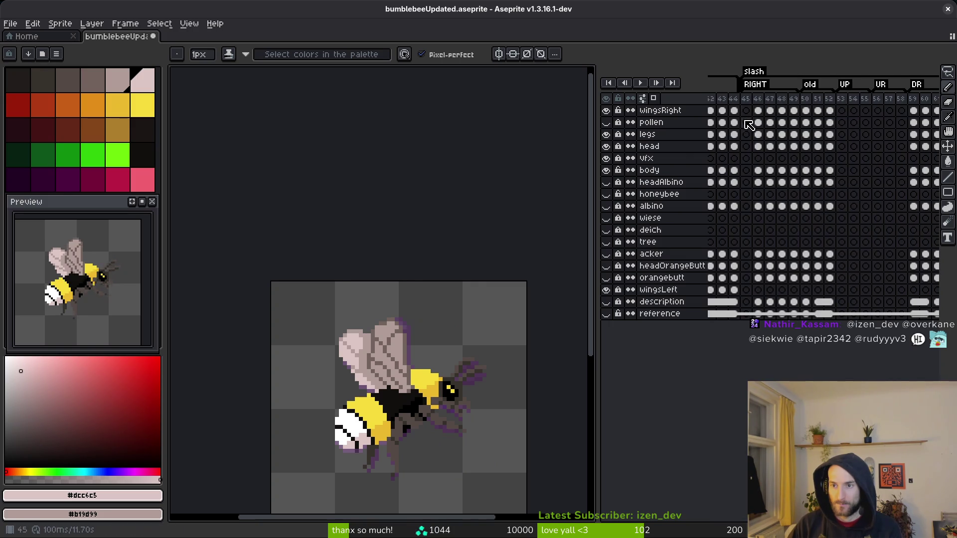
click(745, 110)
key(ctrl+z)
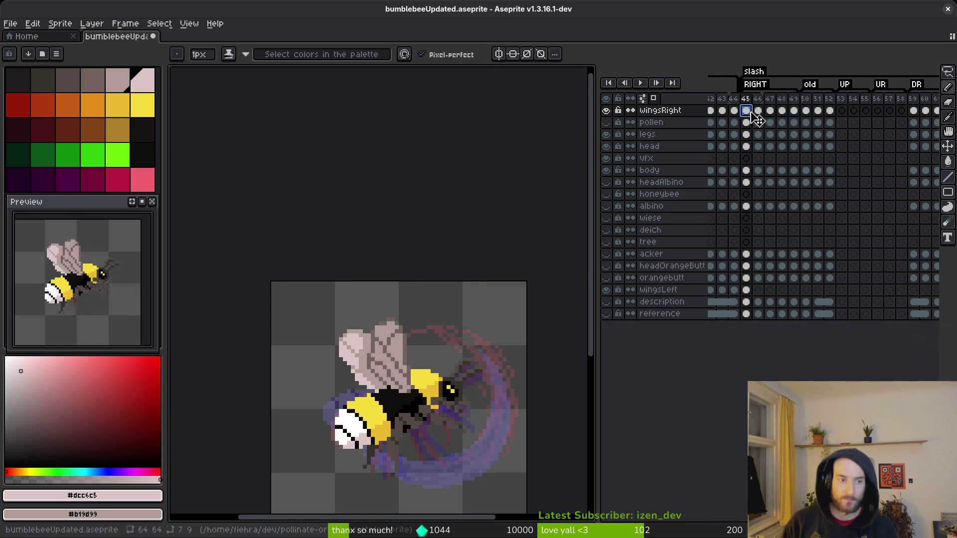
- Step between frames 46 and 47 to check the white slash pose
key(Right)
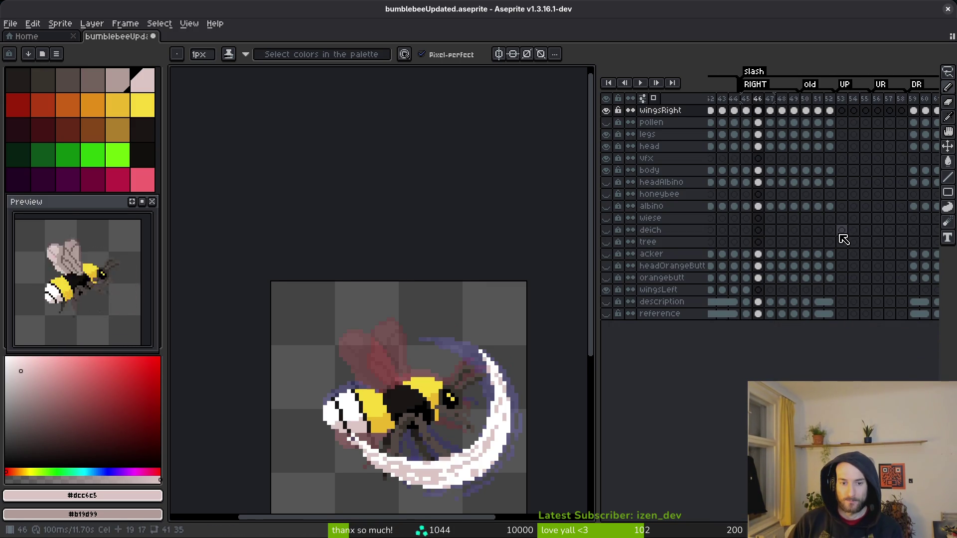
key(Right)
key(Left)
key(Left)
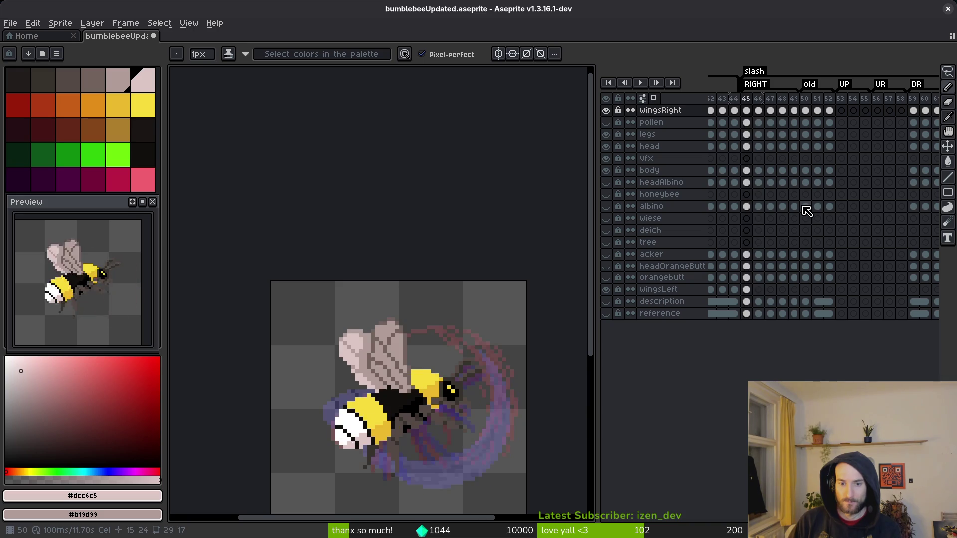
key(Right)
key(Right)
key(Left)
key(Left)
key(Right)
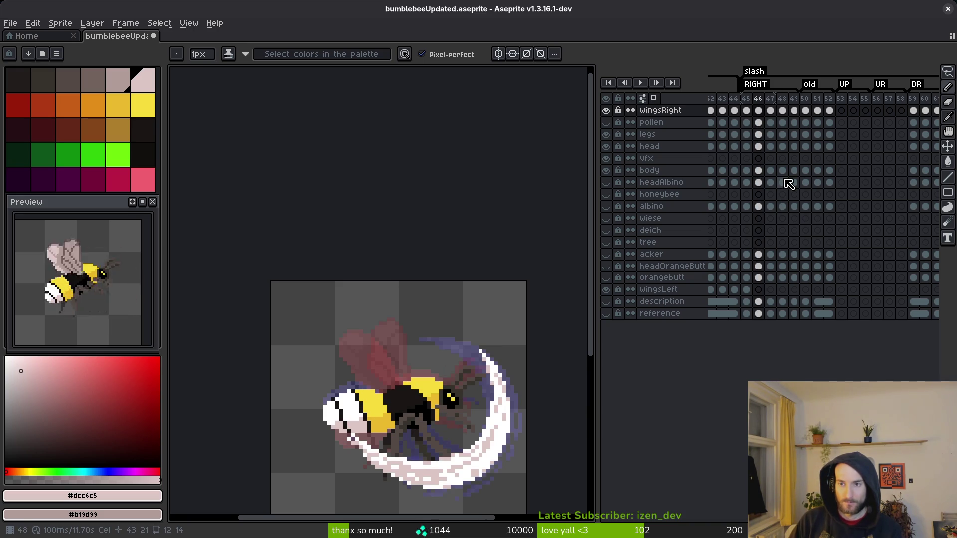
key(Right)
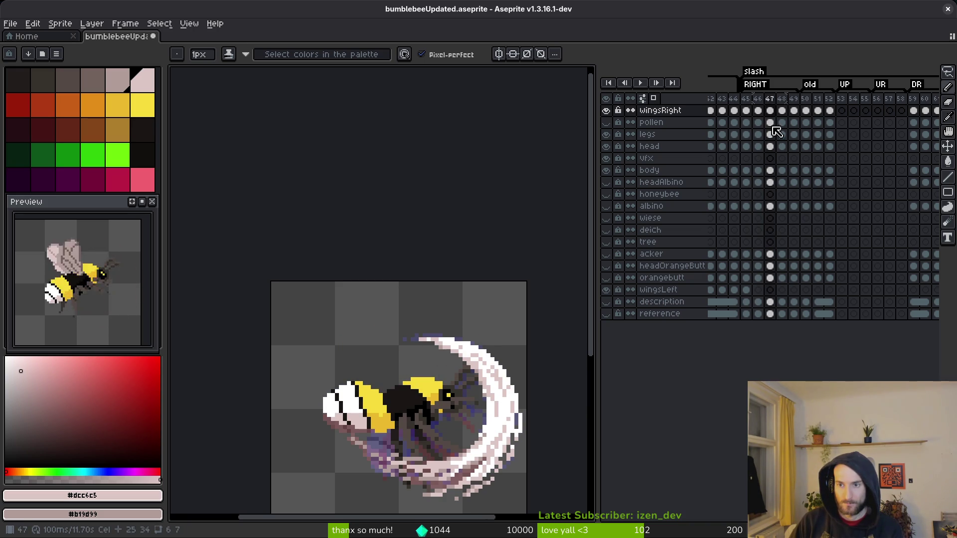
- Move the slash cels of frames 46–48 across all layers to frames 54–55
mouse_move(761, 111)
mouse_down()
mouse_move(766, 327)
mouse_move(871, 312)
mouse_move(866, 319)
mouse_up()
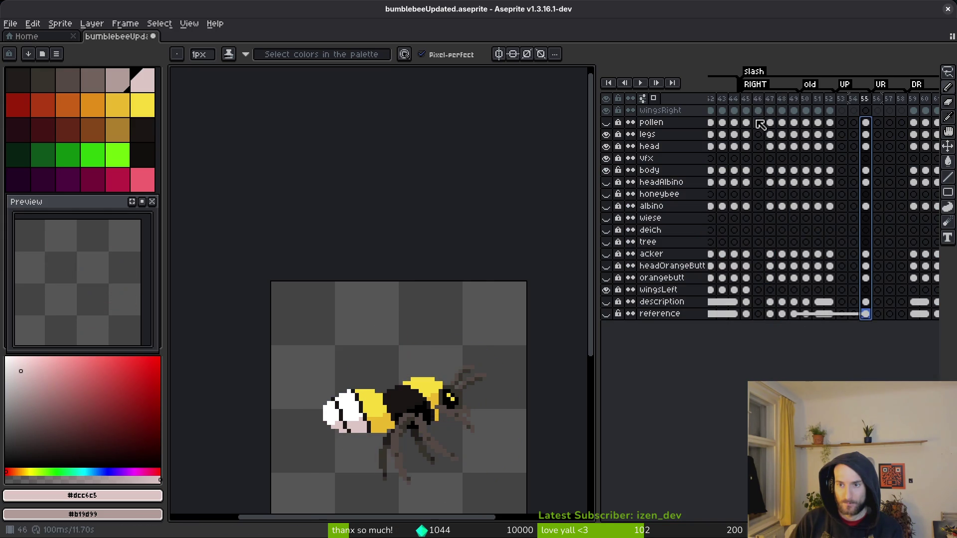
mouse_move(770, 123)
mouse_down()
mouse_move(784, 314)
mouse_move(770, 325)
mouse_up()
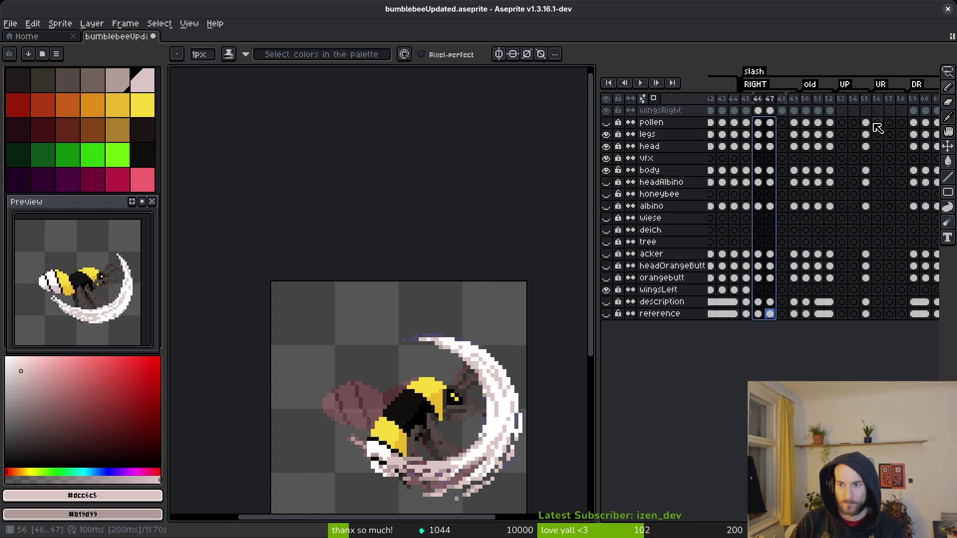
mouse_move(867, 125)
mouse_down()
mouse_move(875, 314)
mouse_move(856, 327)
mouse_move(795, 316)
mouse_up()
- Move frame 47's pollen-to-reference cels out to frame 55, then back toward frame 53
click(771, 124)
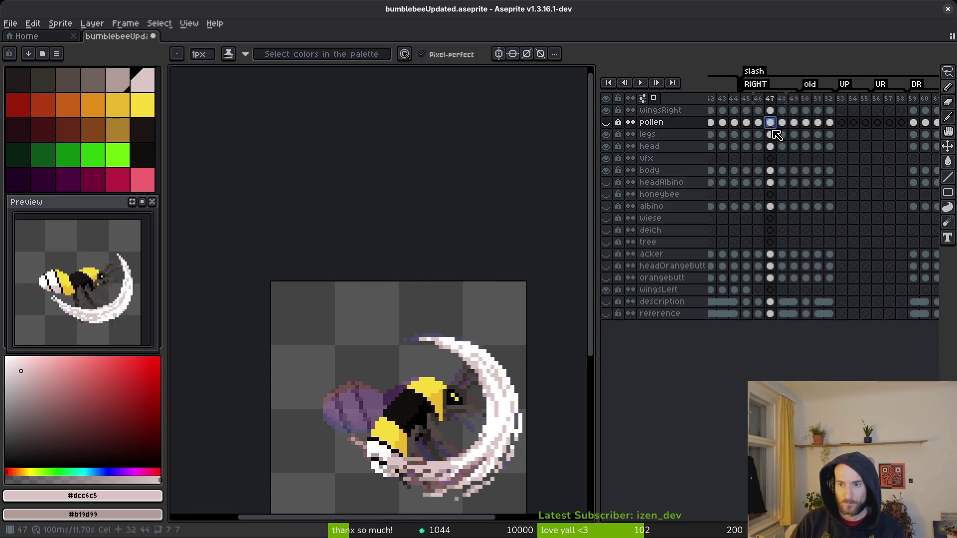
mouse_move(776, 135)
mouse_down()
mouse_move(780, 324)
mouse_move(874, 315)
mouse_up()
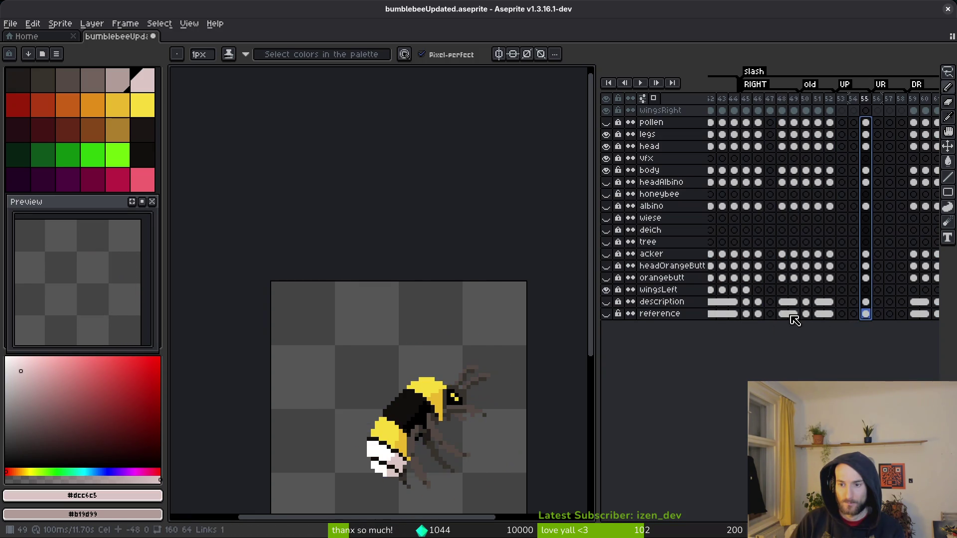
mouse_move(784, 315)
mouse_down()
mouse_move(787, 127)
mouse_move(800, 131)
mouse_move(782, 125)
mouse_move(775, 144)
mouse_up()
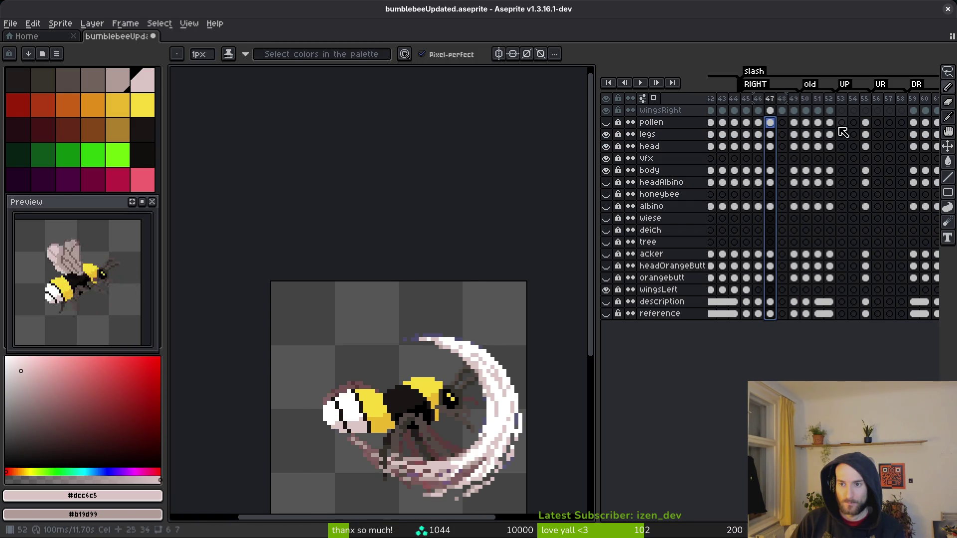
key(Right)
key(Right)
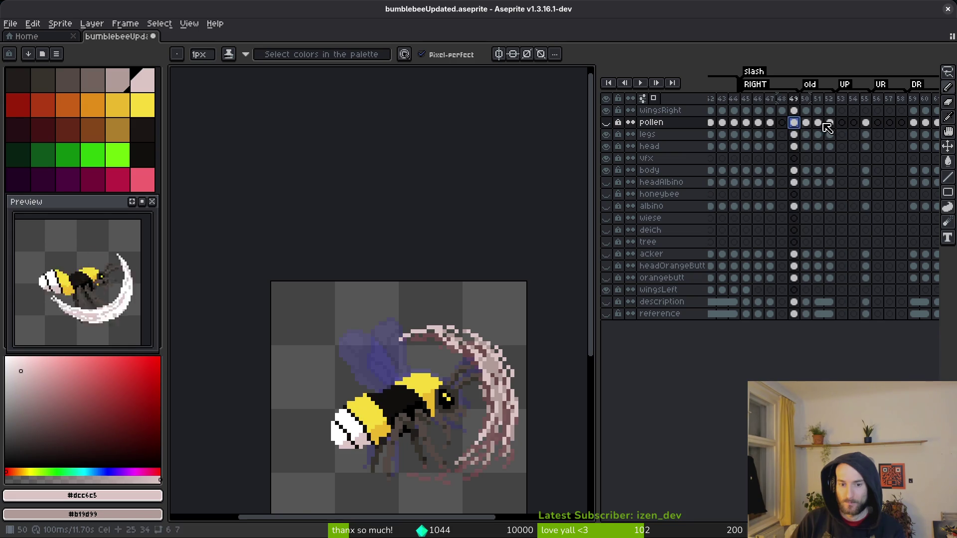
mouse_move(869, 122)
mouse_down()
mouse_move(873, 310)
mouse_move(789, 315)
mouse_up()
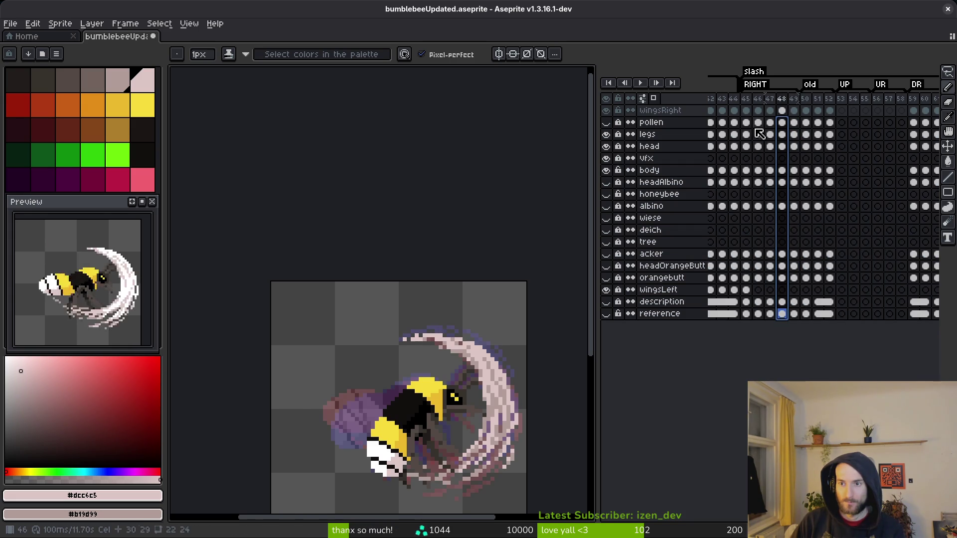
click(746, 122)
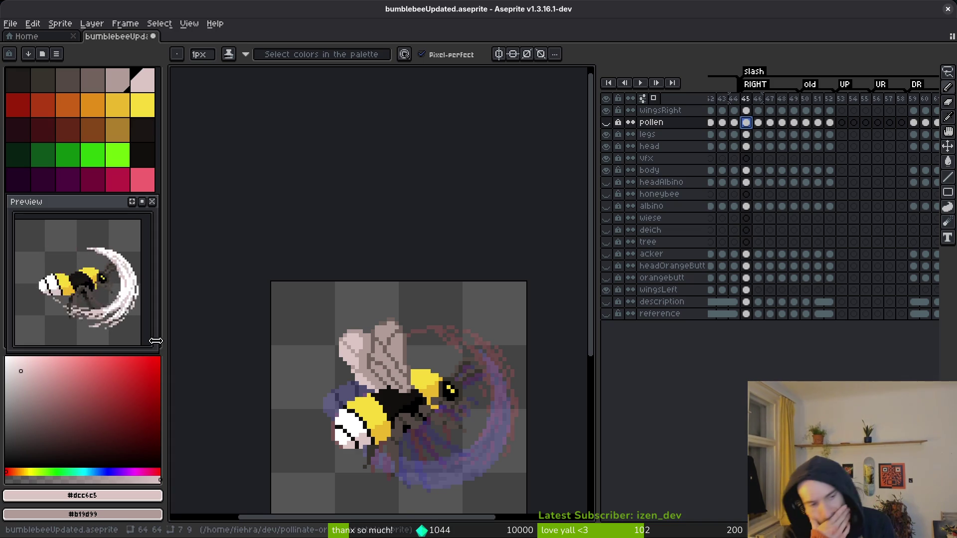
- Undo and redo the cel range move, then clear the frame selection
key(ctrl+z)
key(ctrl+z)
key(ctrl+z)
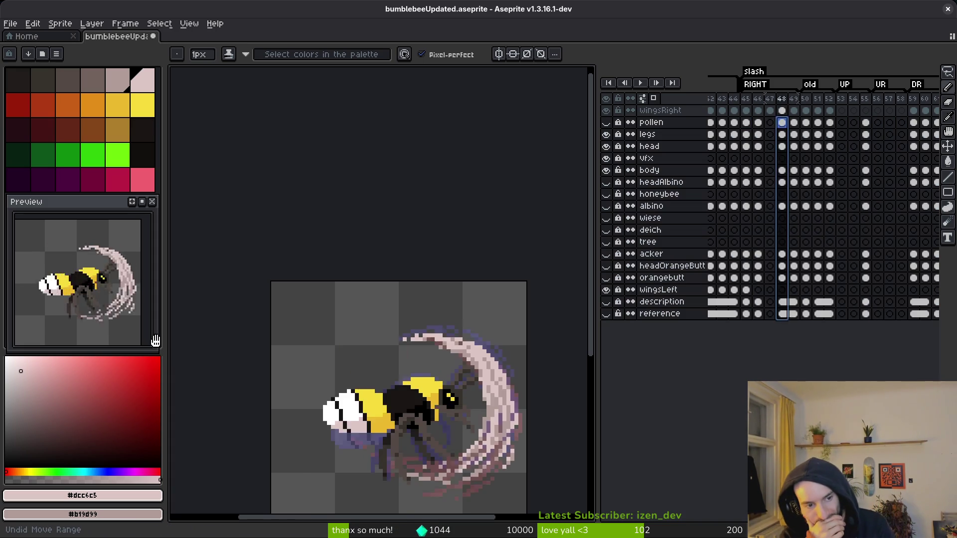
key(ctrl+y)
key(ctrl+y)
key(ctrl+y)
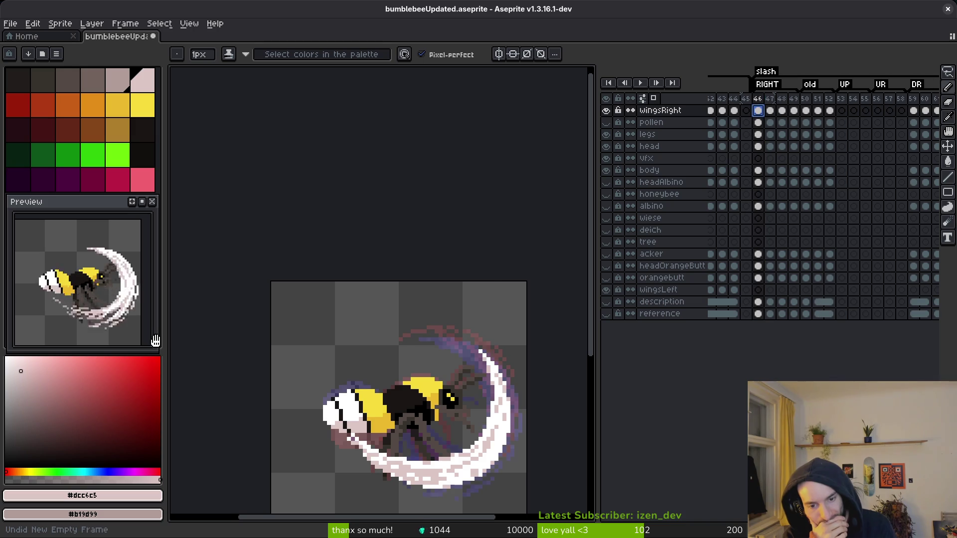
key(ctrl+y)
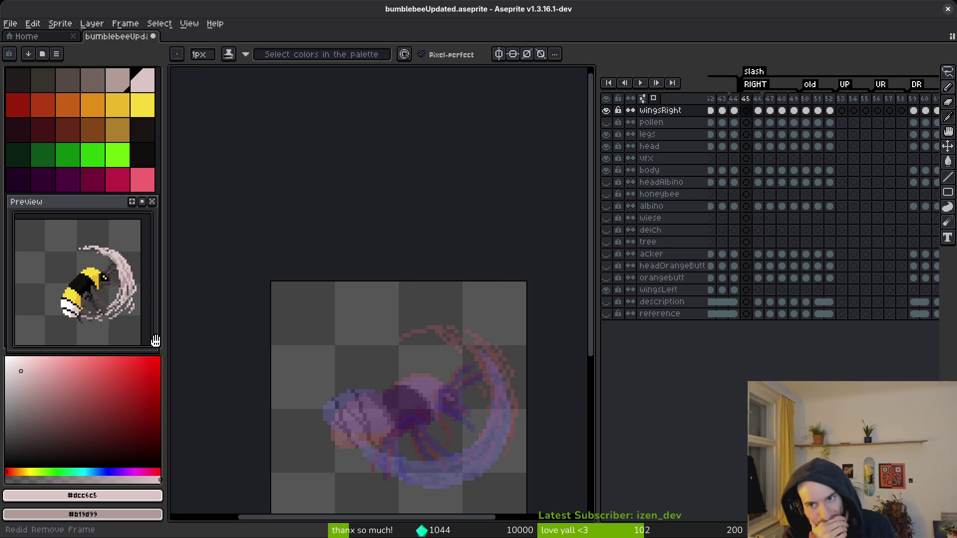
key(Escape)
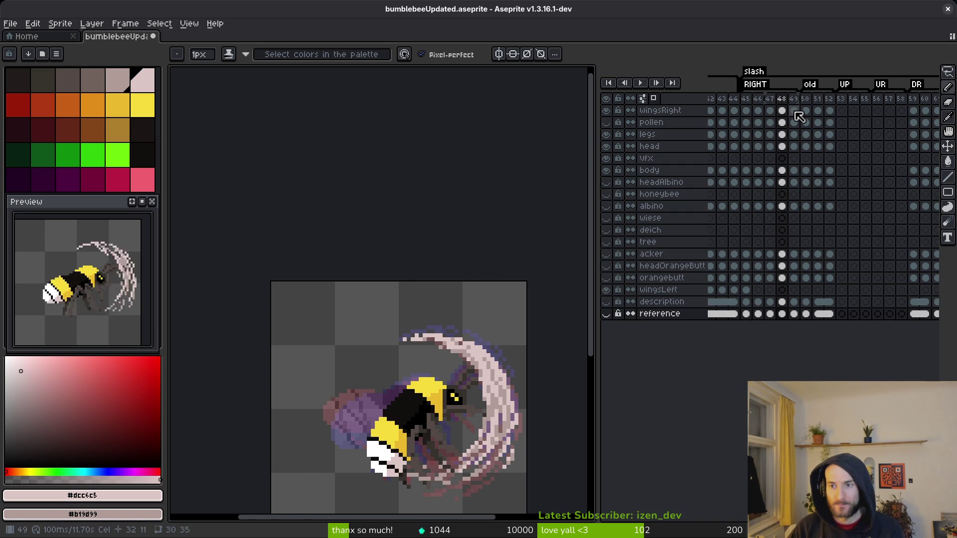
- Undo the recent wing edits and the empty frame insertion on wingsRight
click(799, 117)
key(m)
key(ctrl+a)
scroll(524, 440, down, 5)
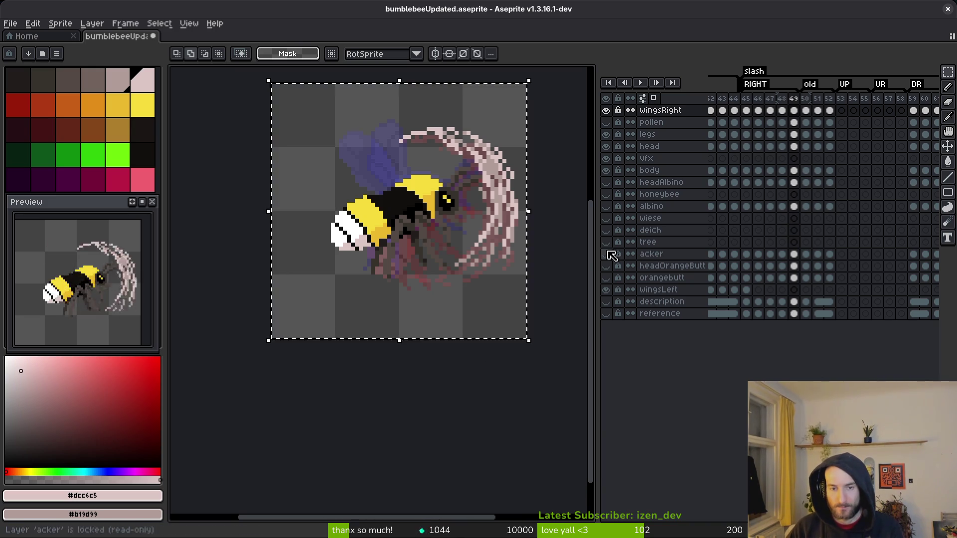
key(ctrl+z)
key(ctrl+z)
key(ctrl+z)
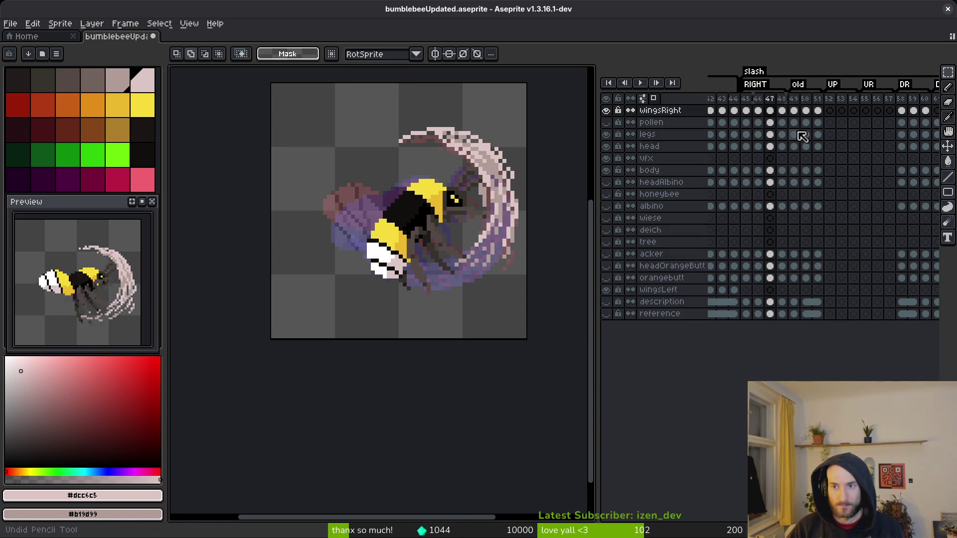
key(ctrl+z)
key(ctrl+z)
key(ctrl+z)
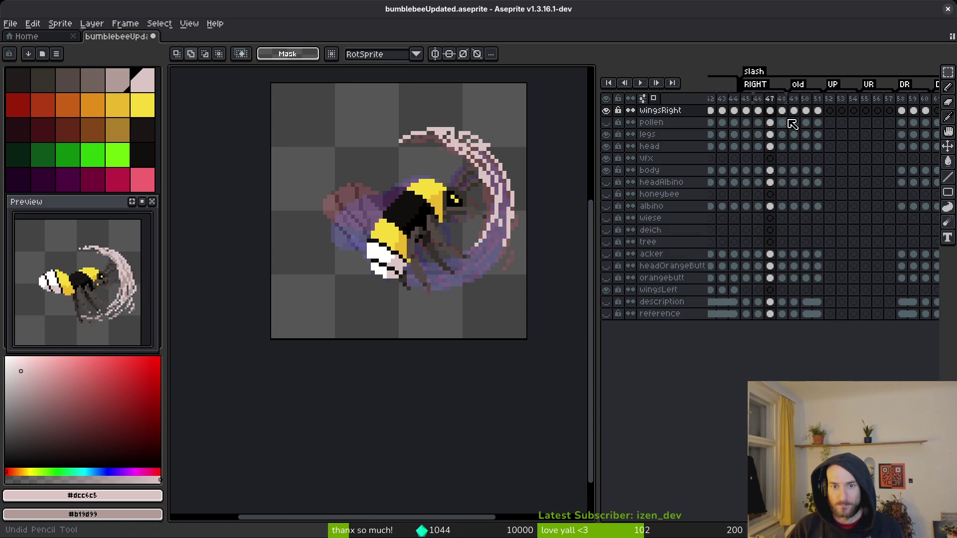
key(ctrl+z)
key(ctrl+z)
key(ctrl+z)
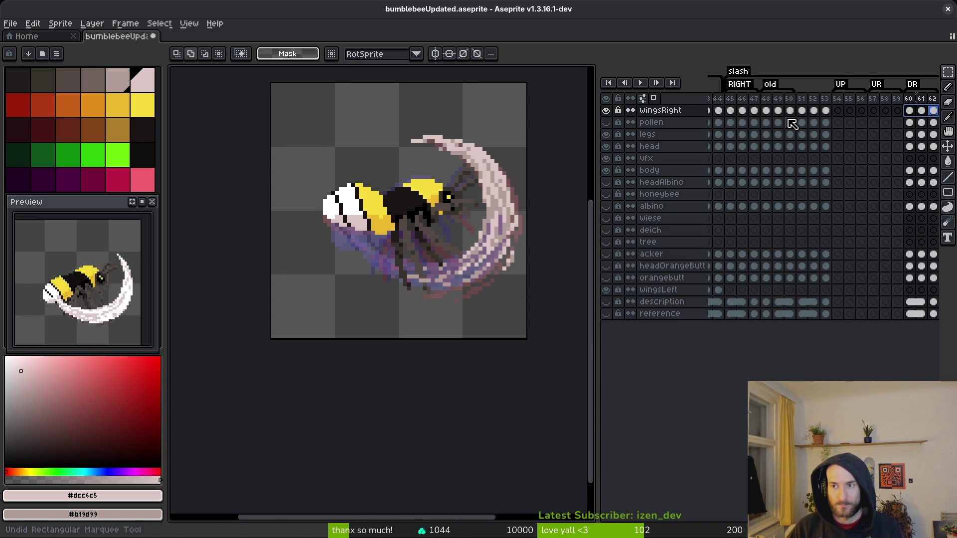
key(ctrl+z)
key(ctrl+z)
key(ctrl+z)
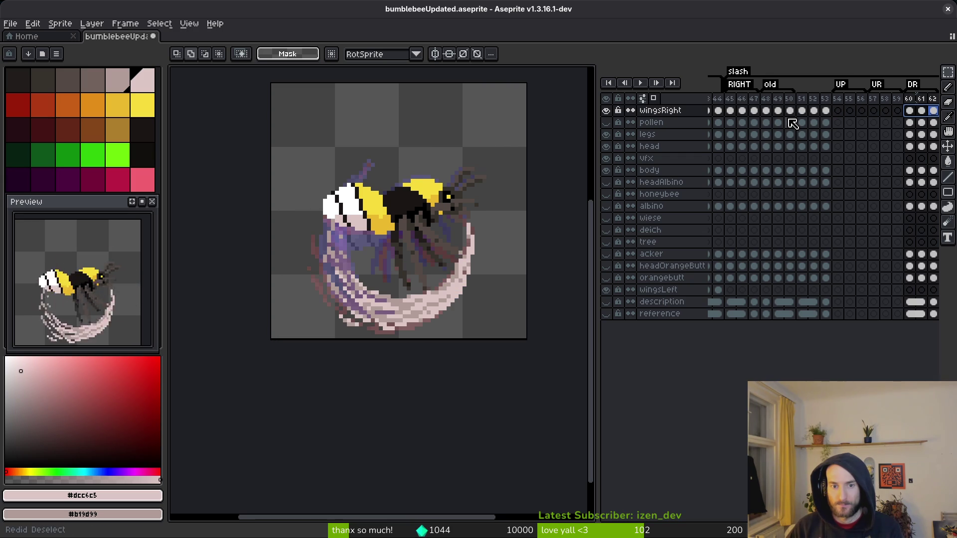
key(ctrl+y)
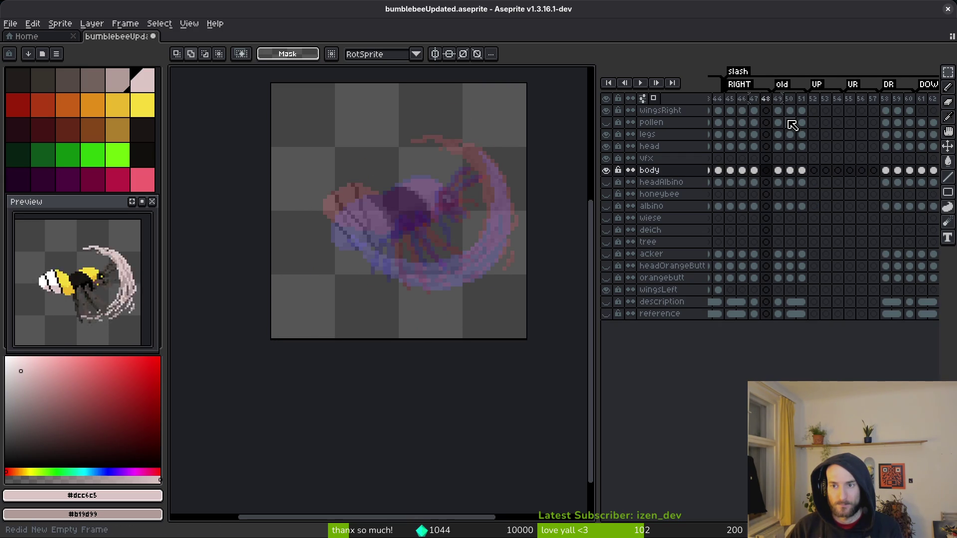
key(ctrl+z)
- Insert a new empty frame 48 and paste the frame 45 wings into it
click(731, 111)
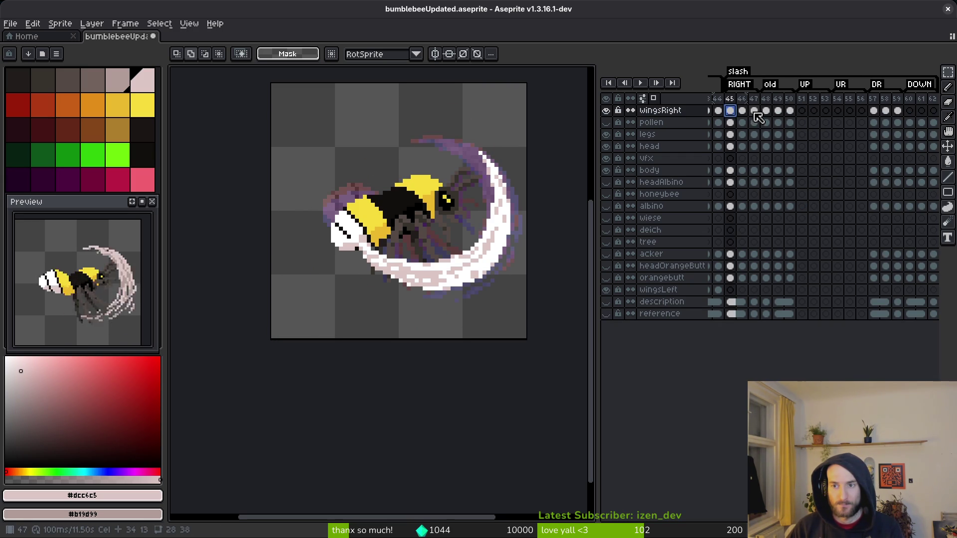
click(754, 111)
key(alt+b)
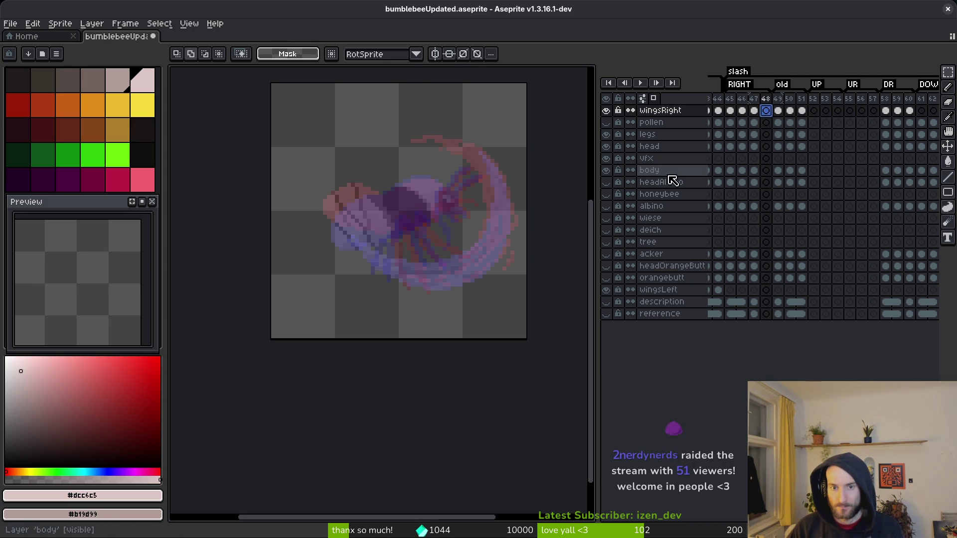
key(ctrl+v)
key(Return)
key(Left)
key(i)
key(Left)
key(Left)
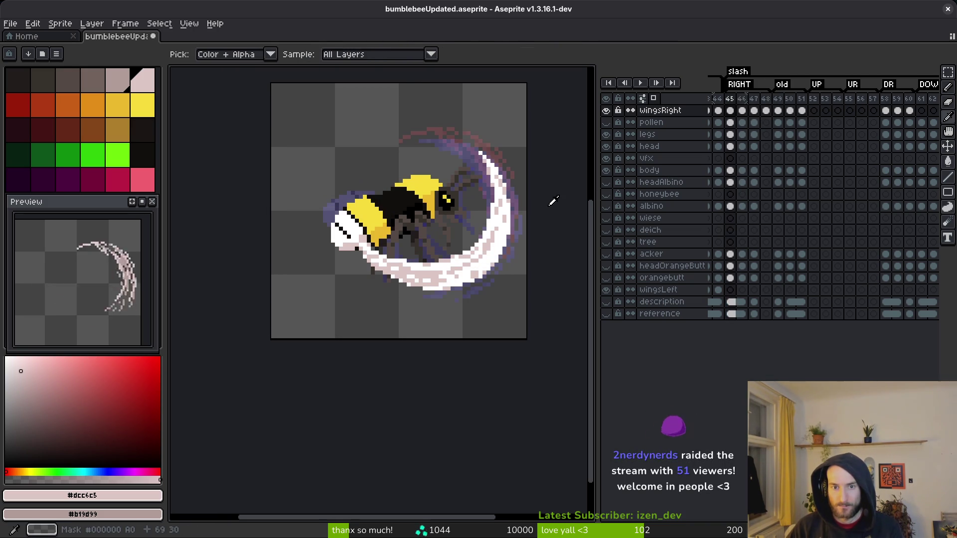
key(m)
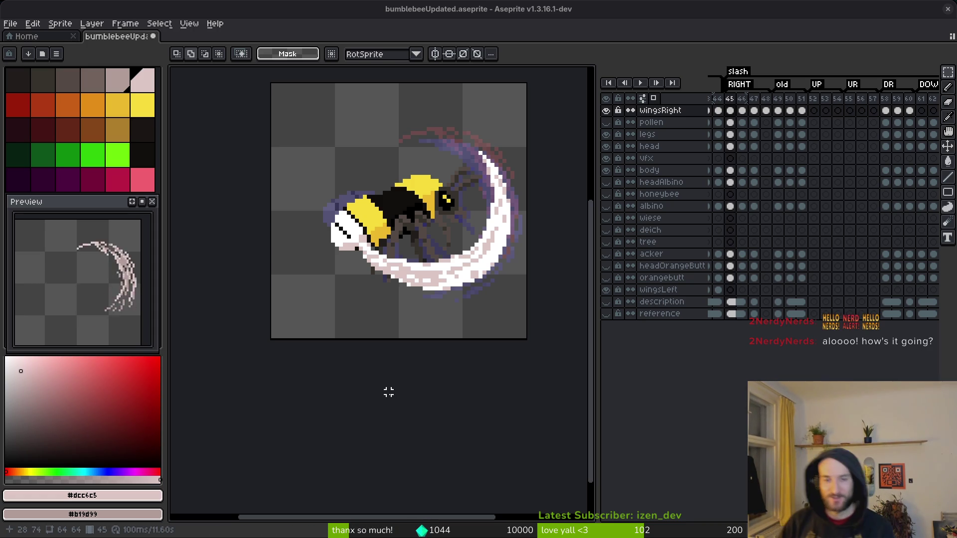
drag(447, 208, 430, 251)
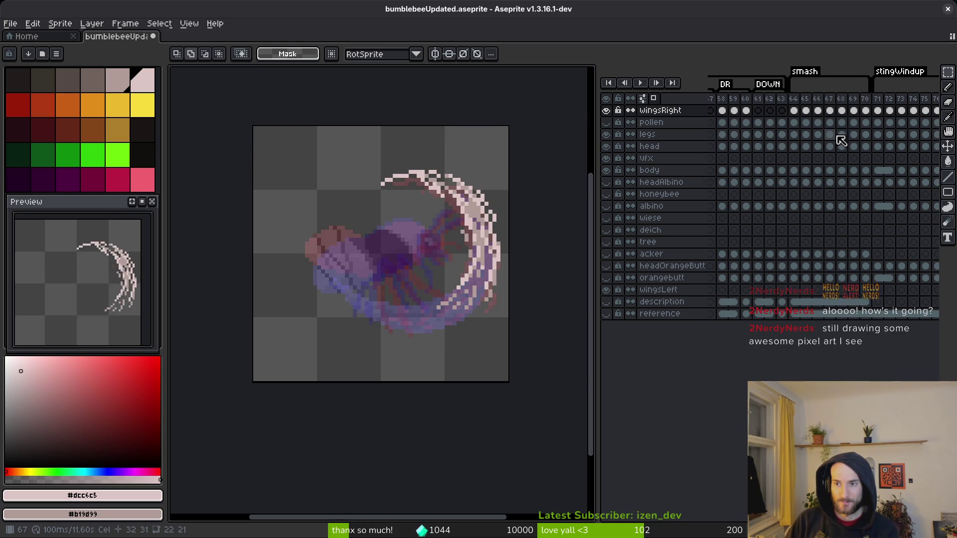
click(842, 123)
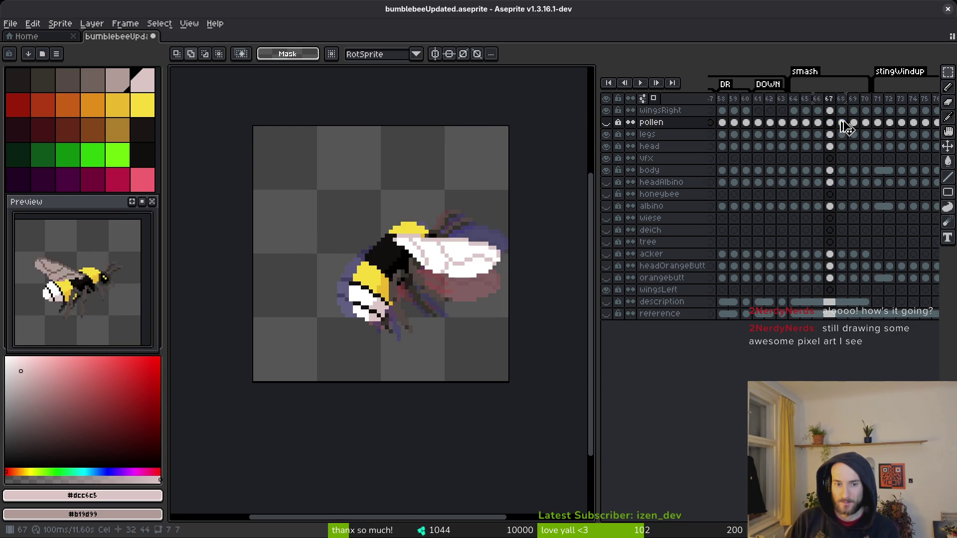
drag(842, 123, 849, 317)
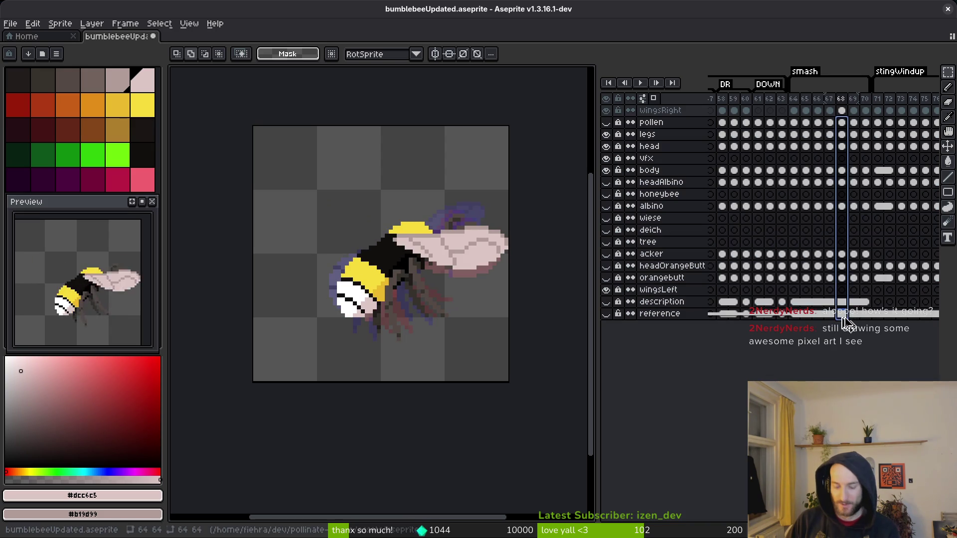
scroll(827, 250, left, 5)
click(857, 133)
click(842, 123)
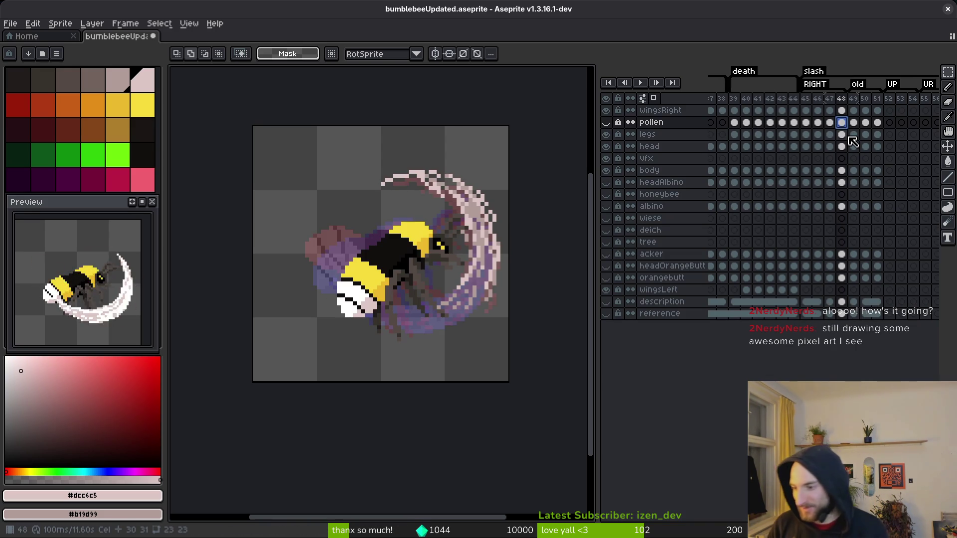
- Save bumblebeeUpdated.aseprite twice, zoom the canvas, and Alt+Tab to the Godot Engine editor
key(ctrl+s)
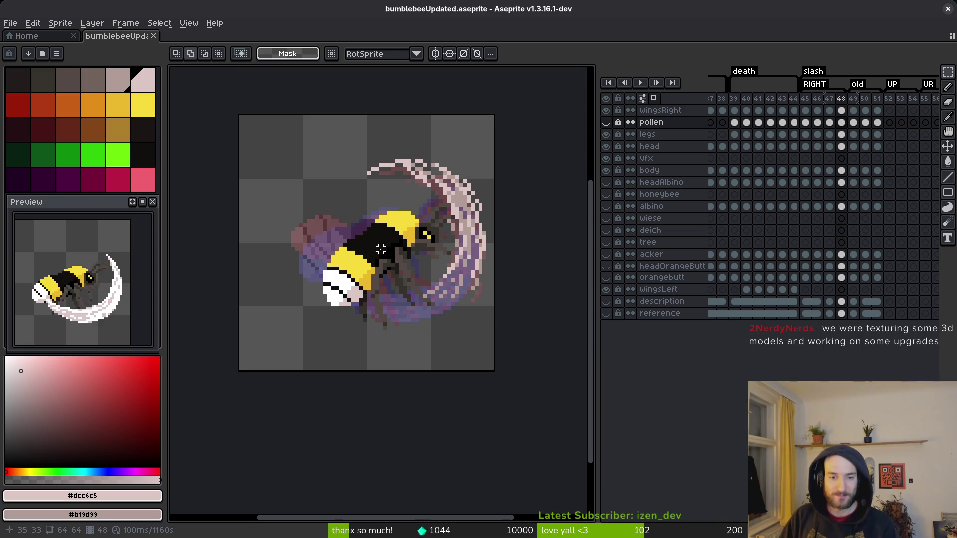
key(ctrl+s)
scroll(424, 257, down, 3)
scroll(429, 255, up, 2)
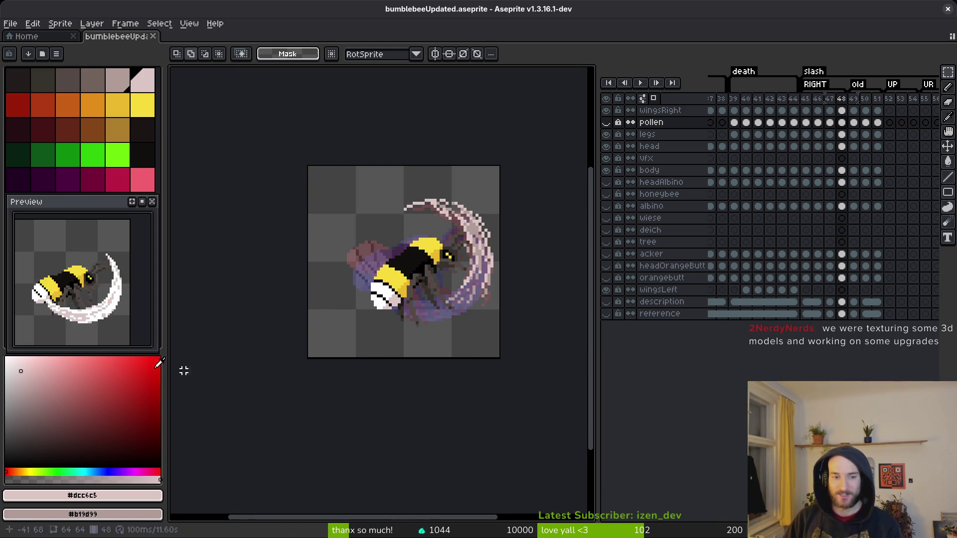
key(alt+Tab)
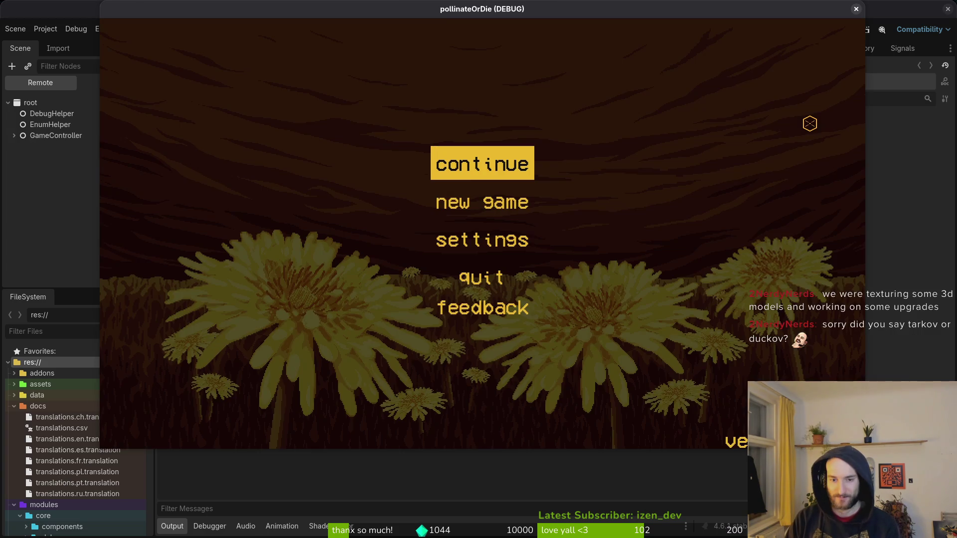
- Run the game and fly the bee toward the other bee, opening and closing the upgrade panel
key(Return)
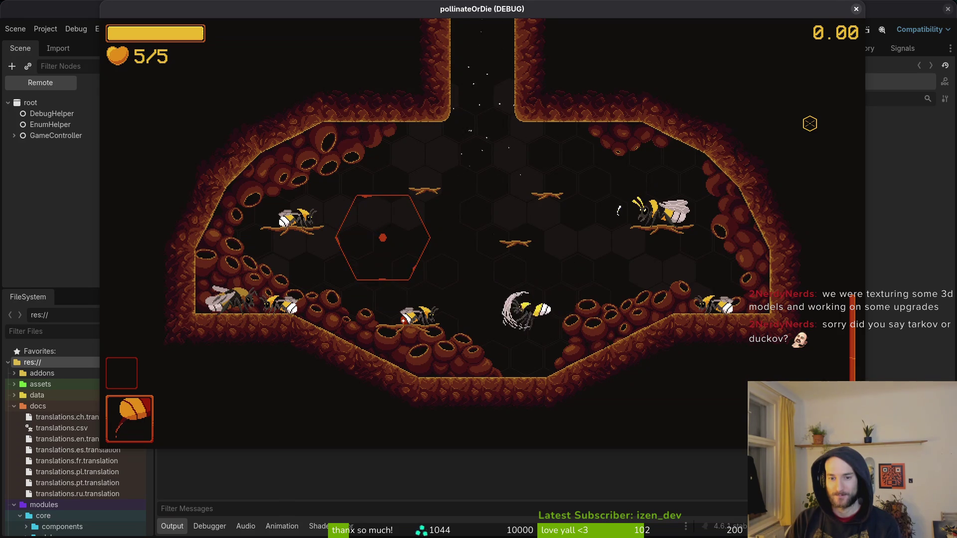
key(w)
key(d)
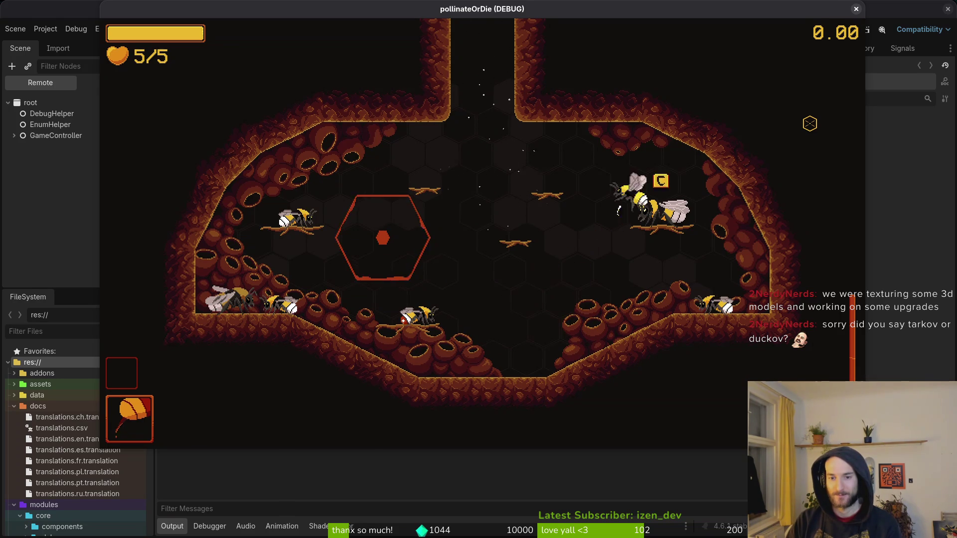
key(c)
key(Escape)
- Fly the bee around and perform the slash attack, then close the game and return to Aseprite
key(s)
key(a)
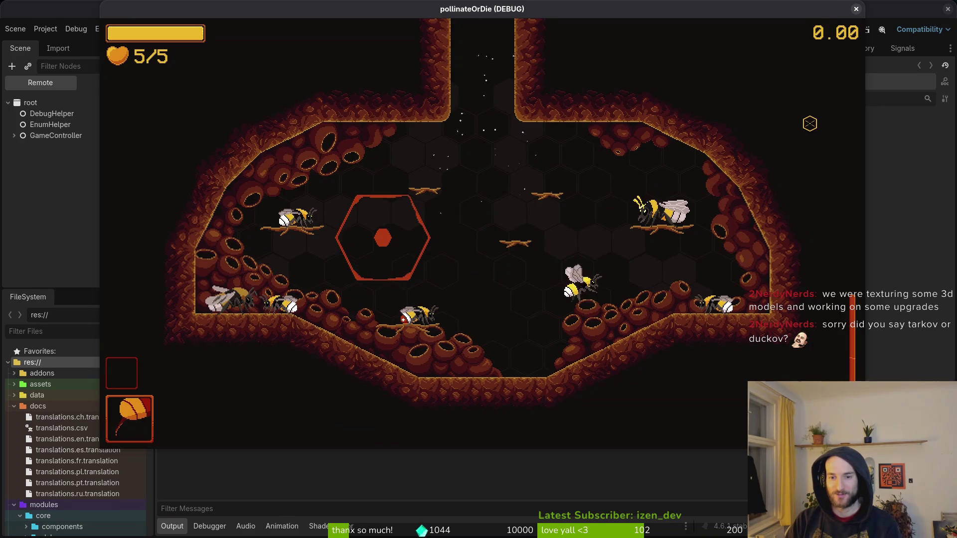
key(w)
key(s)
key(a)
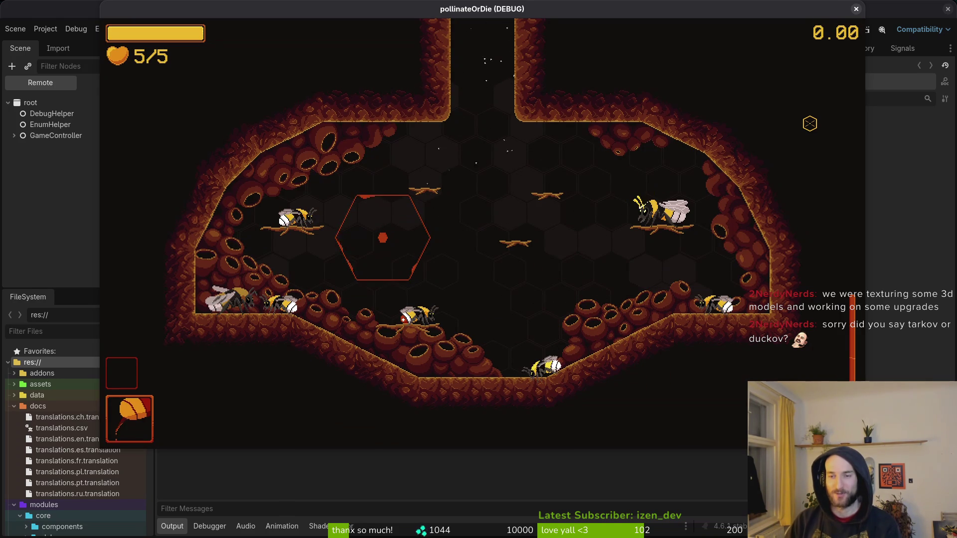
click(855, 9)
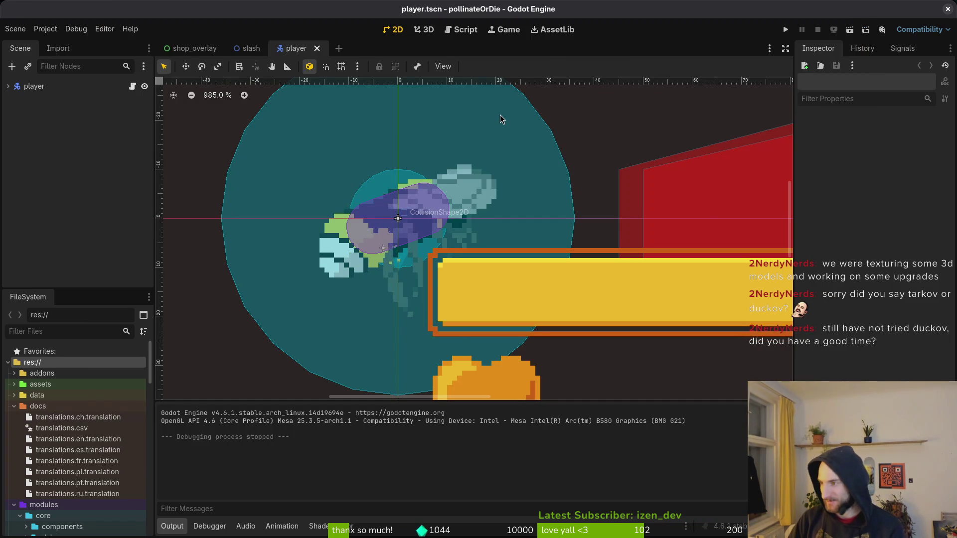
key(alt+Tab)
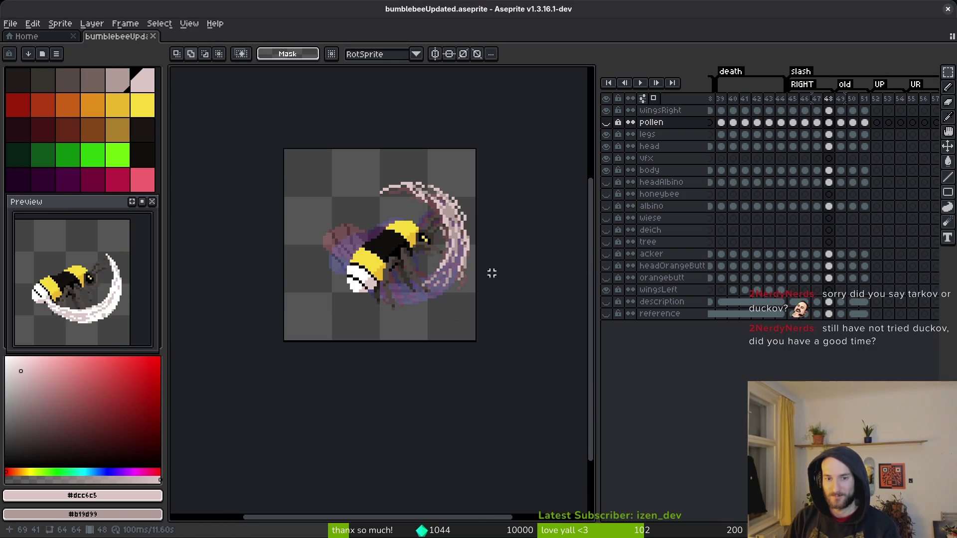
- Play and step through the slash frames from 46 to 49
key(Left)
key(Left)
key(i)
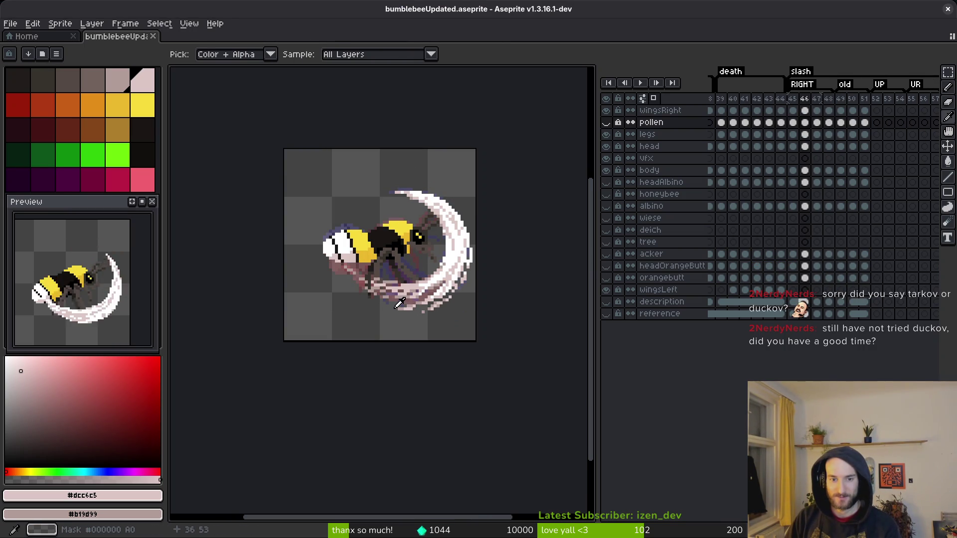
key(Return)
key(Return)
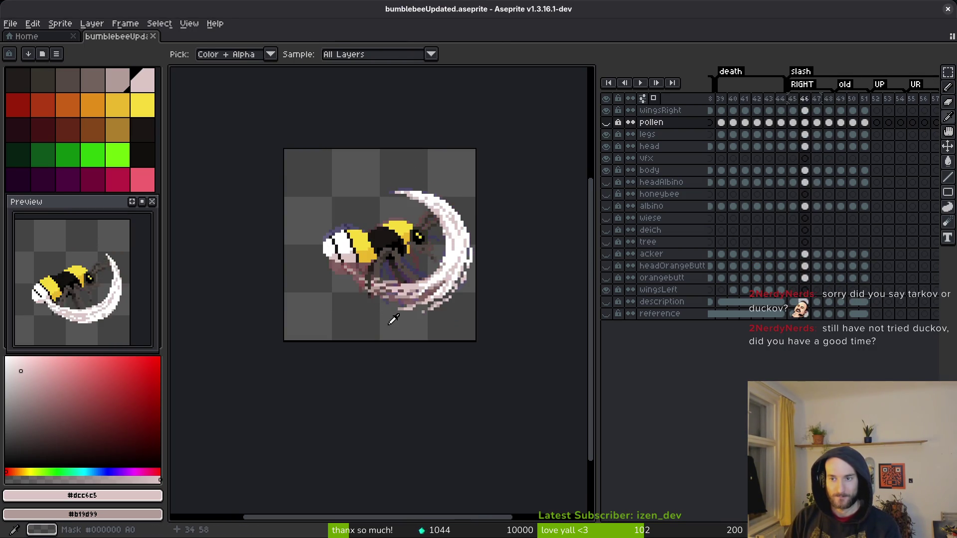
key(Right)
key(Right)
key(Right)
- Play the DR section from frame 59 and stop on frame 58's crescent smash pose
scroll(847, 209, right, 3)
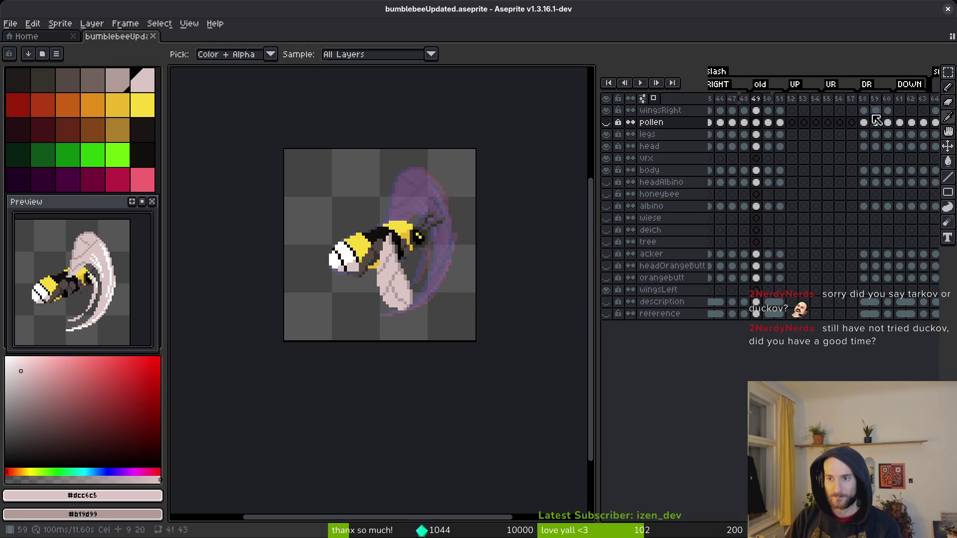
click(876, 119)
key(Right)
key(Right)
key(Right)
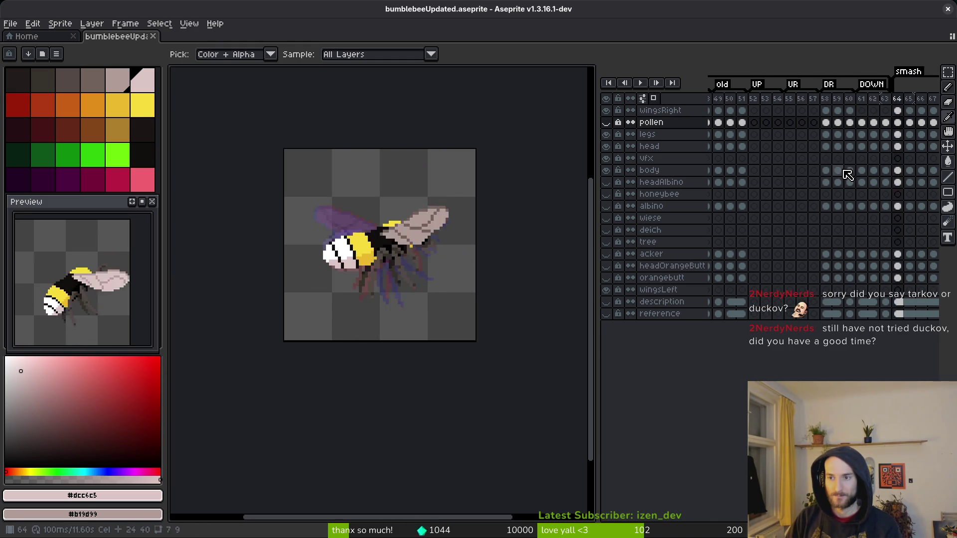
click(825, 130)
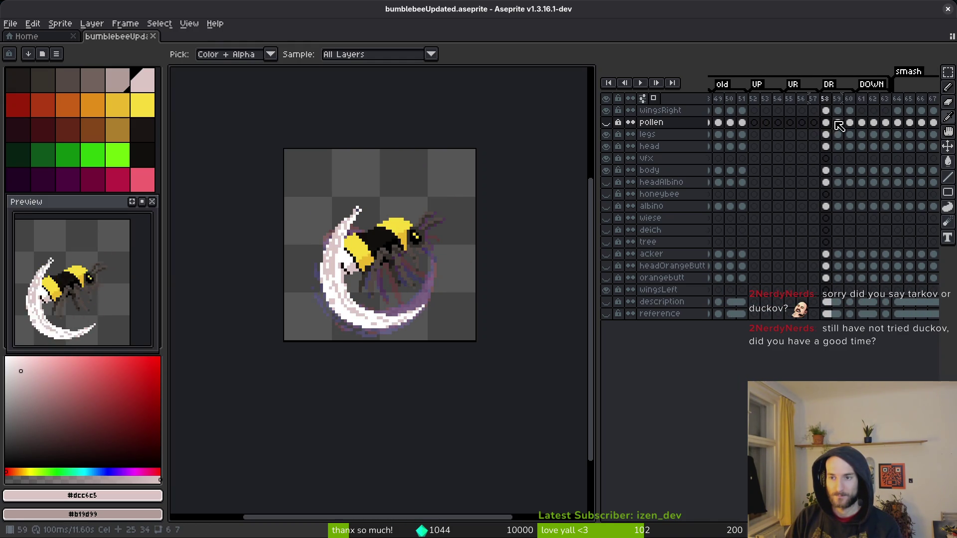
- View frame 63 in the DOWN section, then frame 48 of the slash
scroll(813, 133, left, 3)
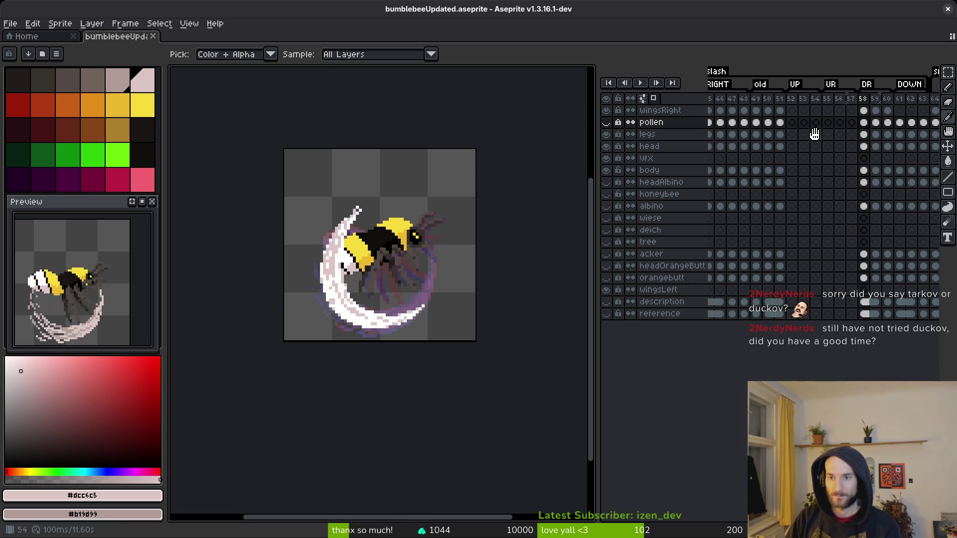
scroll(813, 133, right, 2)
click(895, 100)
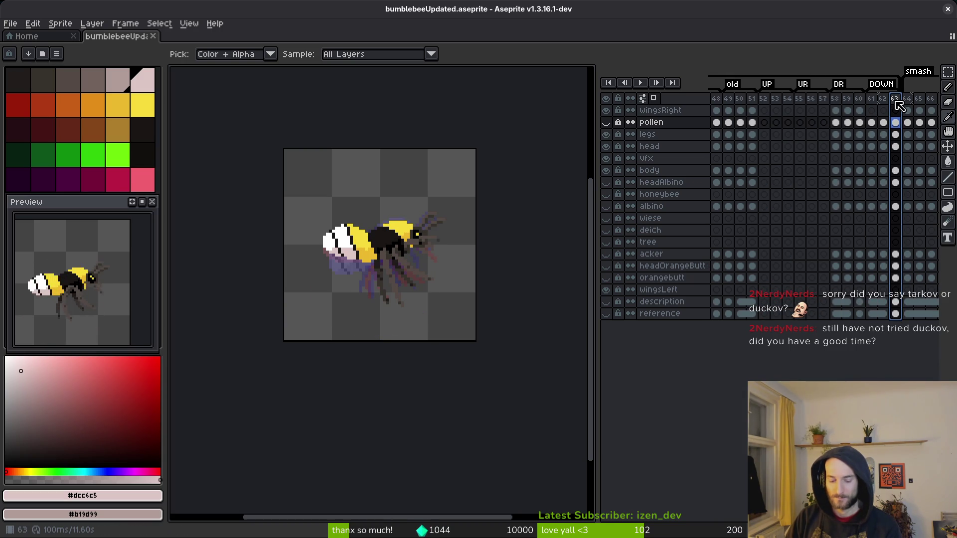
click(885, 122)
scroll(855, 134, left, 5)
click(783, 113)
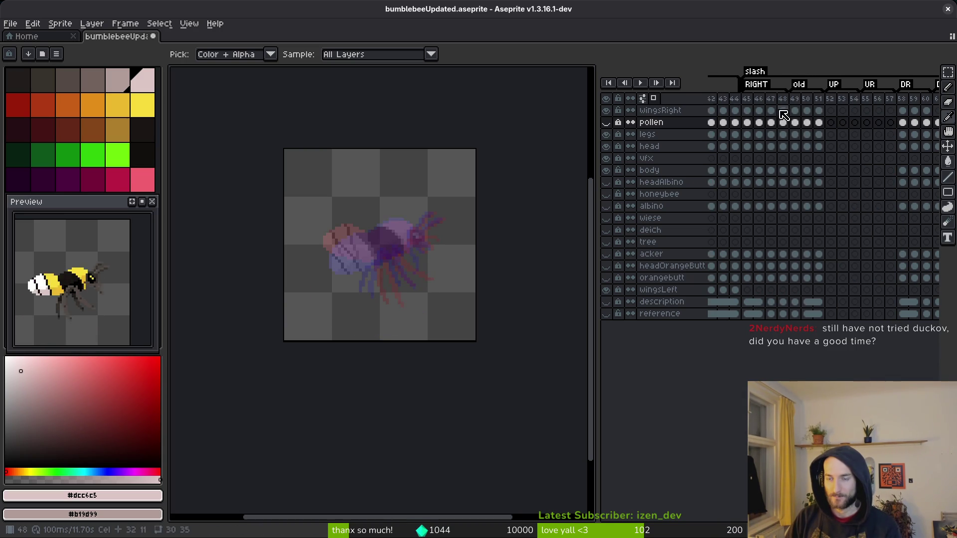
- Check frame 55, then frame 43 just before the slash
scroll(802, 149, right, 1)
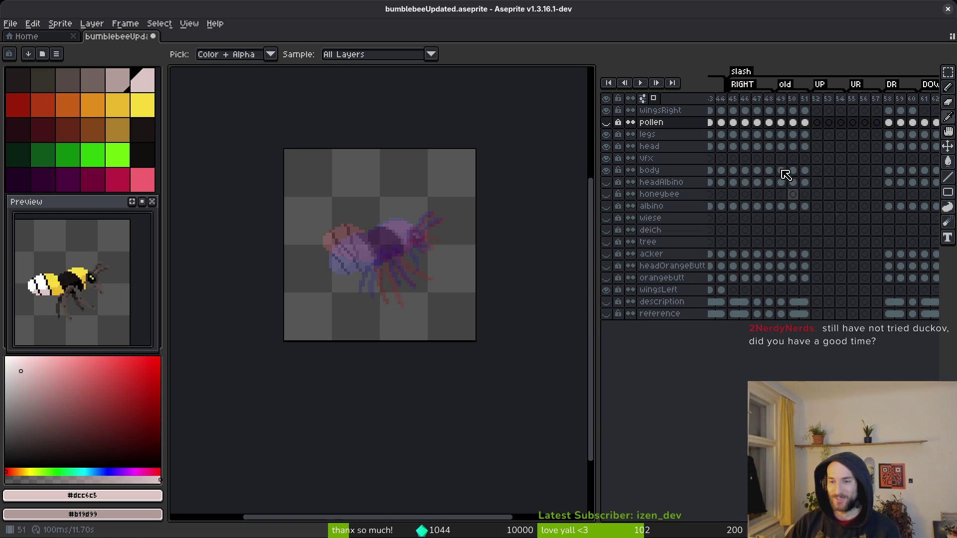
scroll(797, 224, right, 2)
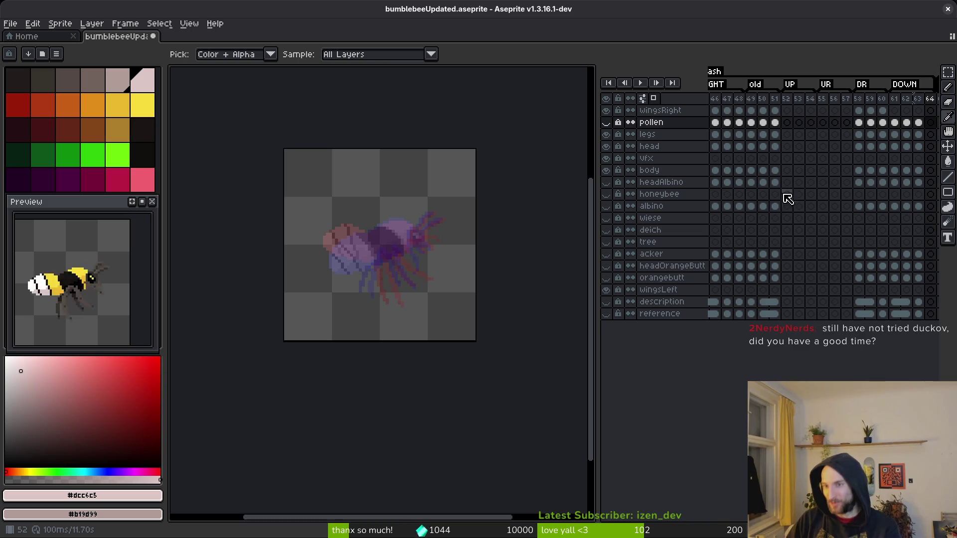
scroll(772, 199, right, 2)
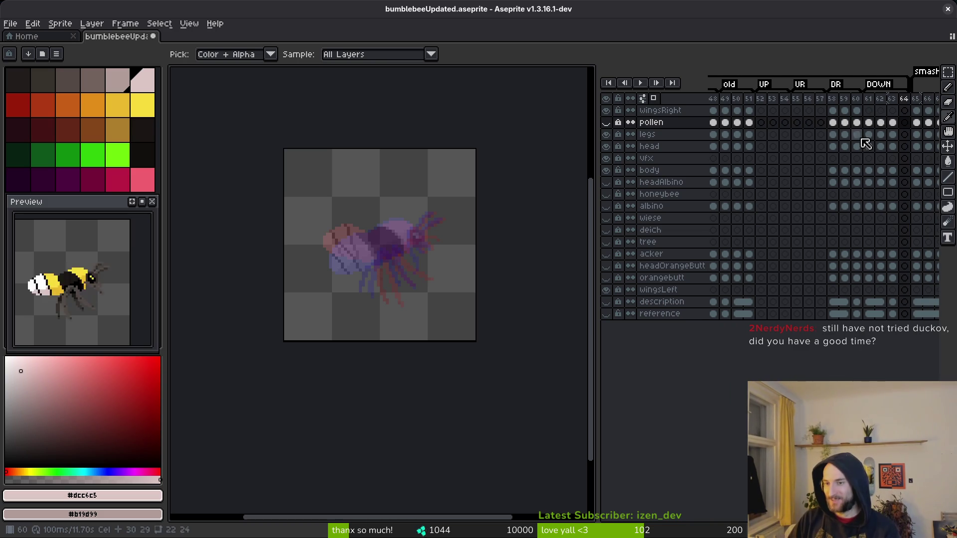
scroll(781, 194, left, 3)
scroll(822, 198, right, 5)
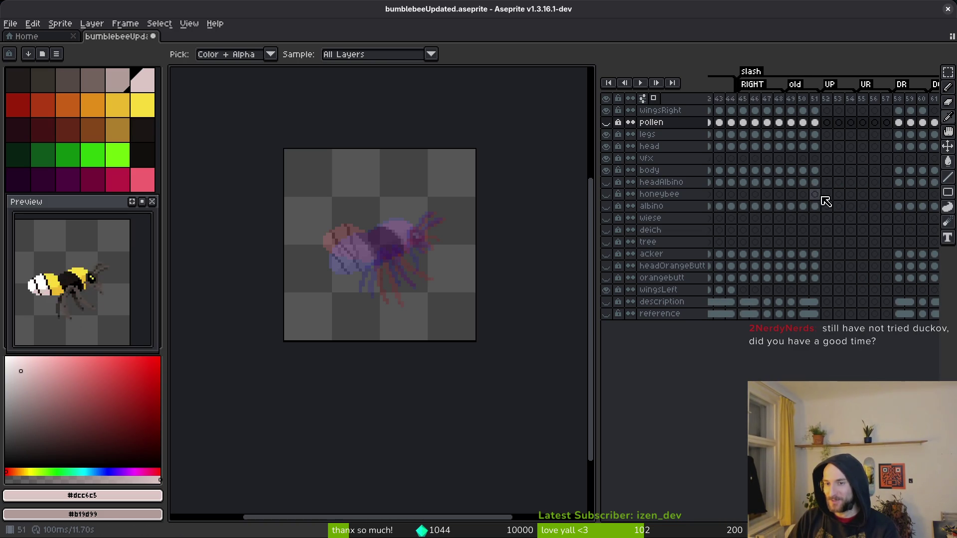
click(770, 135)
scroll(846, 145, left, 4)
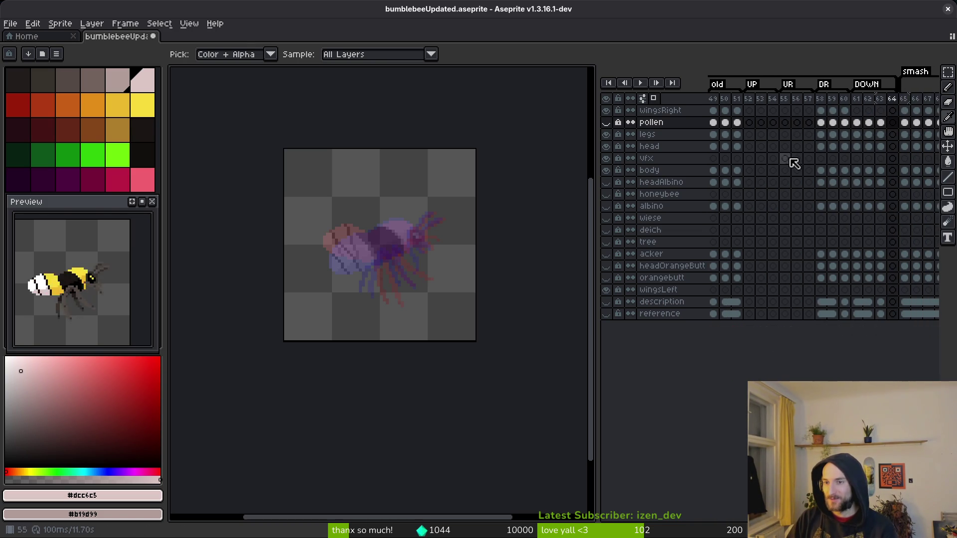
scroll(817, 159, left, 4)
click(729, 122)
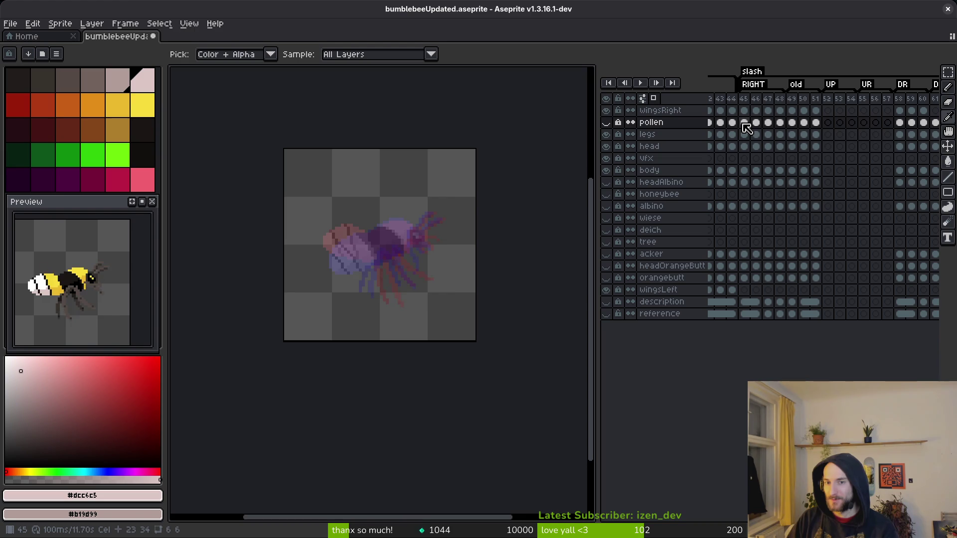
- Hide the pollen layer and copy the cels of slash frames 45–48 across every layer
drag(743, 125, 778, 195)
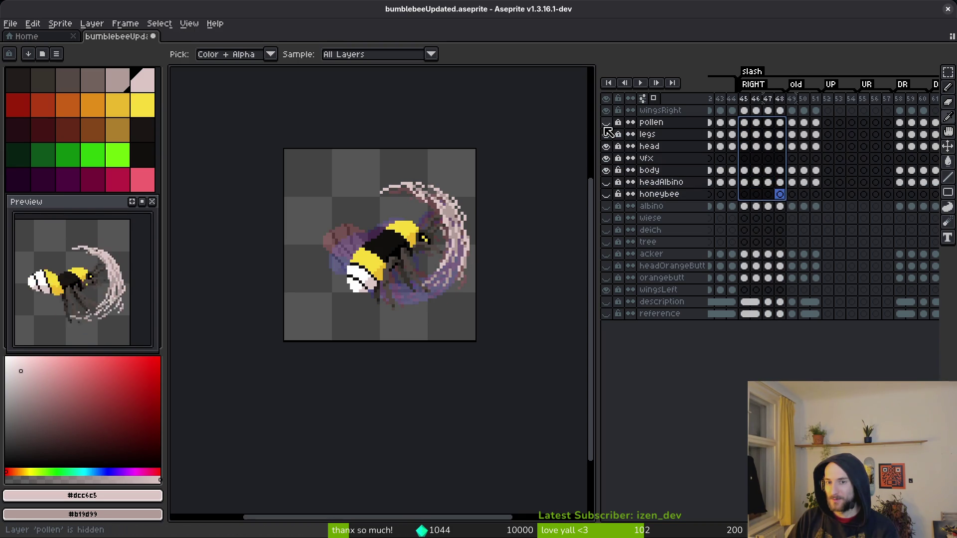
click(780, 123)
click(607, 124)
mouse_move(744, 123)
mouse_down()
mouse_move(779, 219)
mouse_move(782, 322)
mouse_up()
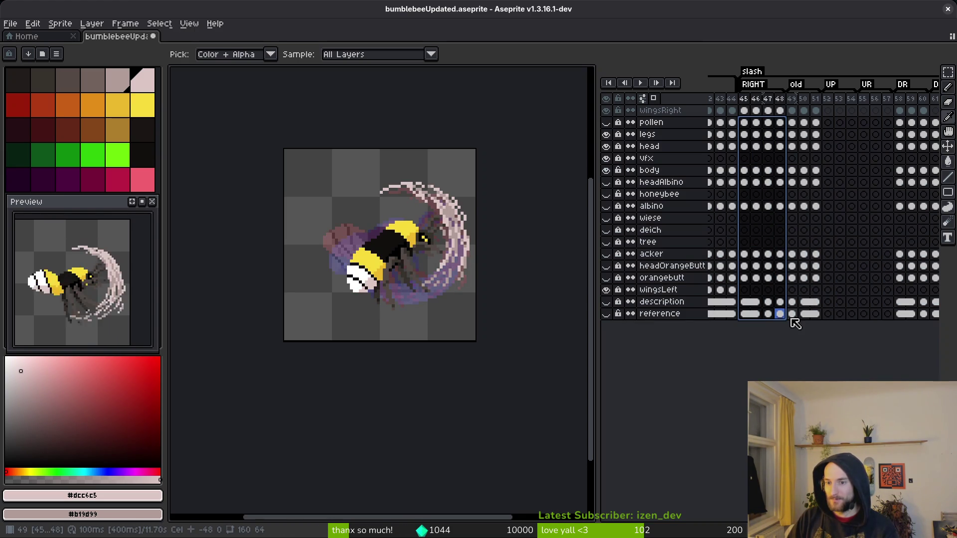
key(ctrl+c)
- Insert a new empty frame 61 after frame 60 in the DR section
scroll(863, 209, right, 3)
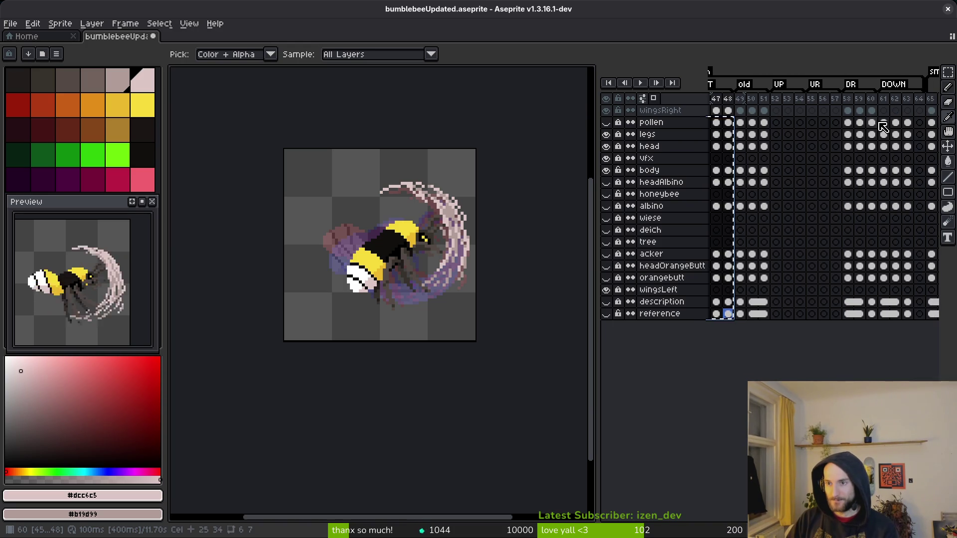
click(872, 124)
key(alt+b)
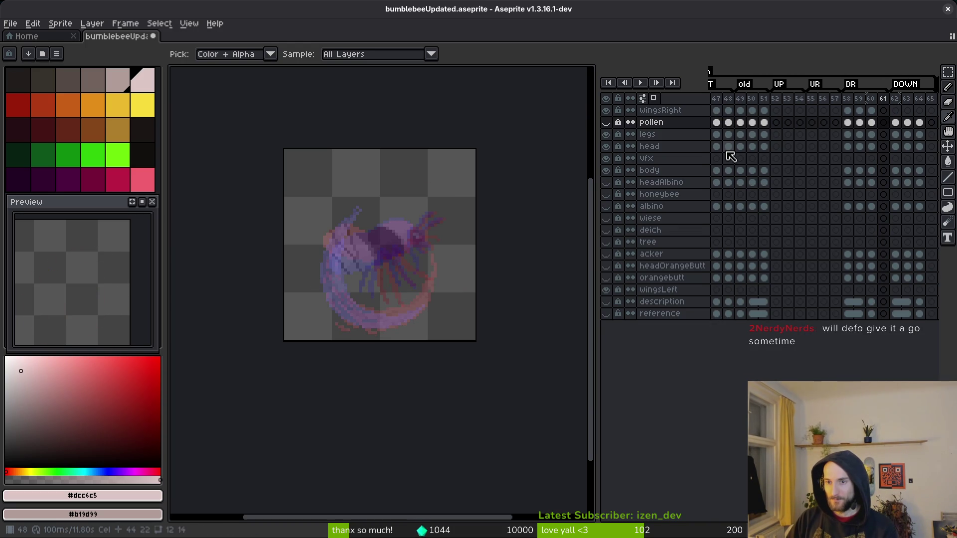
- Copy the slash frame selection again and play the DR section from frame 58
scroll(731, 157, left, 5)
mouse_move(780, 124)
mouse_down()
mouse_move(833, 277)
mouse_move(819, 317)
mouse_up()
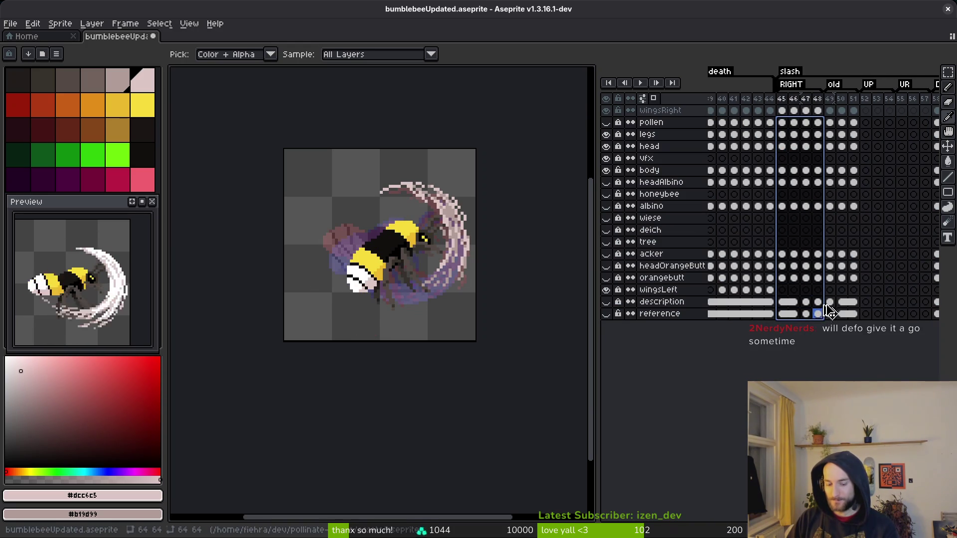
key(ctrl+c)
scroll(823, 209, right, 5)
click(842, 123)
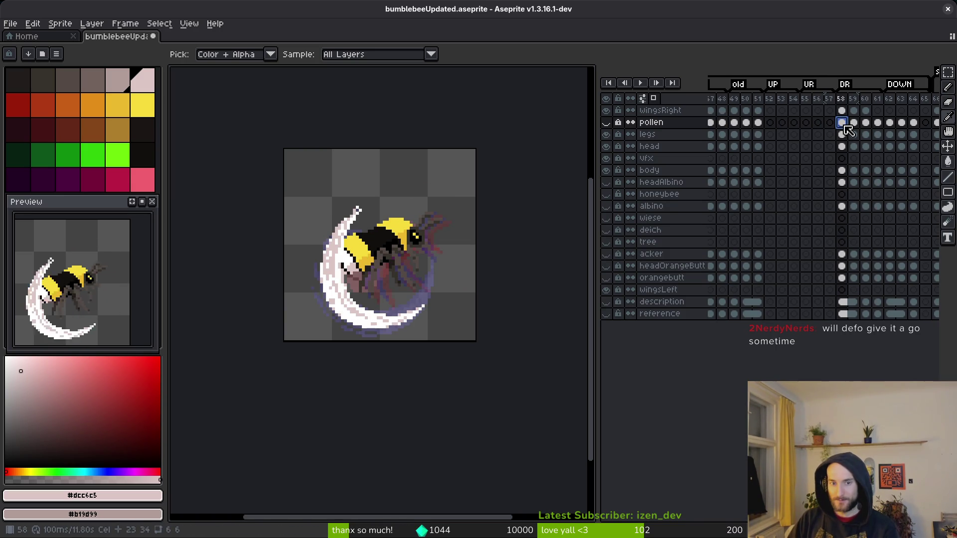
key(Right)
key(Right)
key(Right)
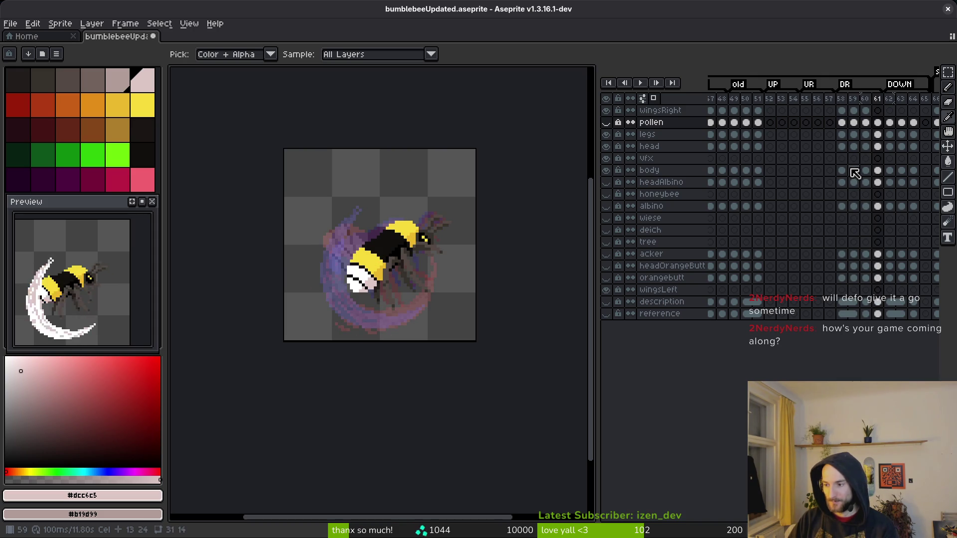
- Test pollinateOrDie in Godot via Continue, then open Aseprite's File menu
key(alt+Tab)
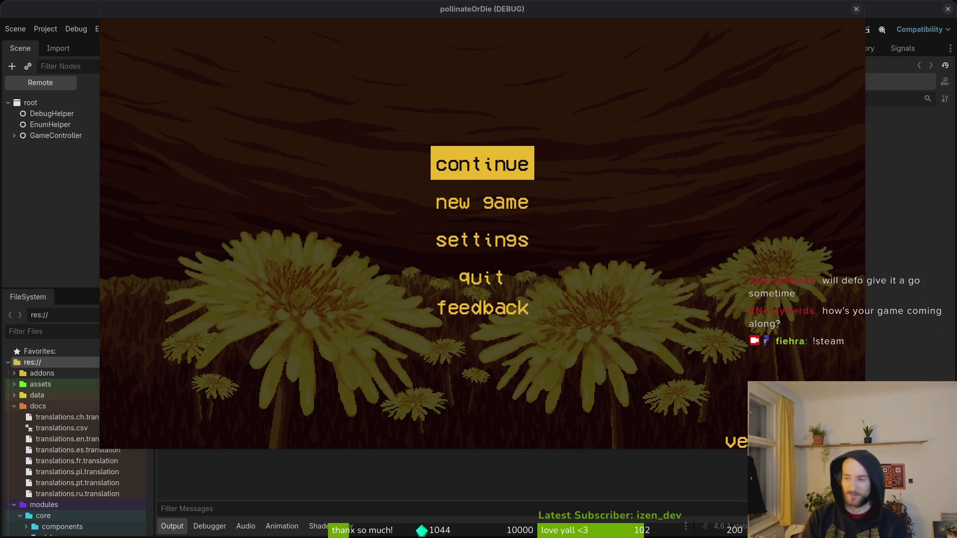
click(504, 153)
click(39, 47)
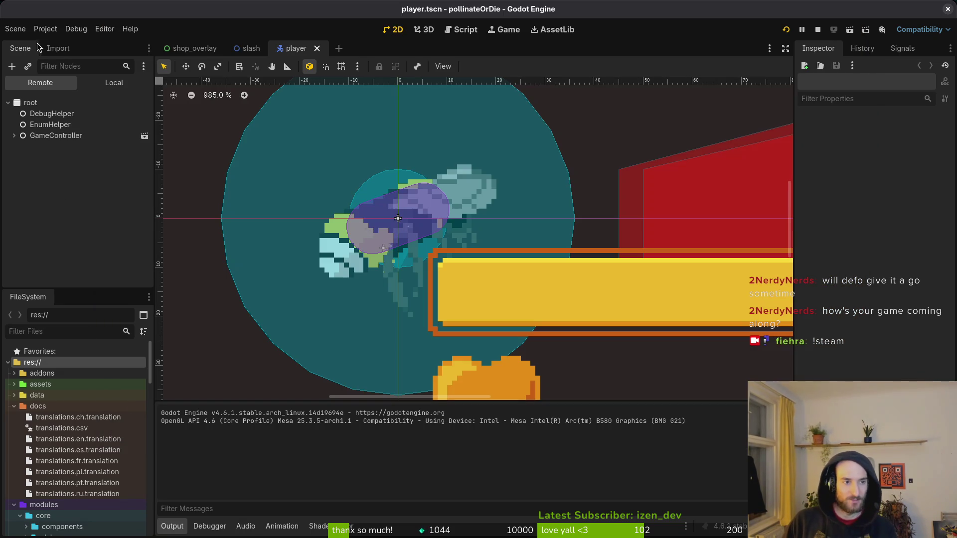
key(alt+Tab)
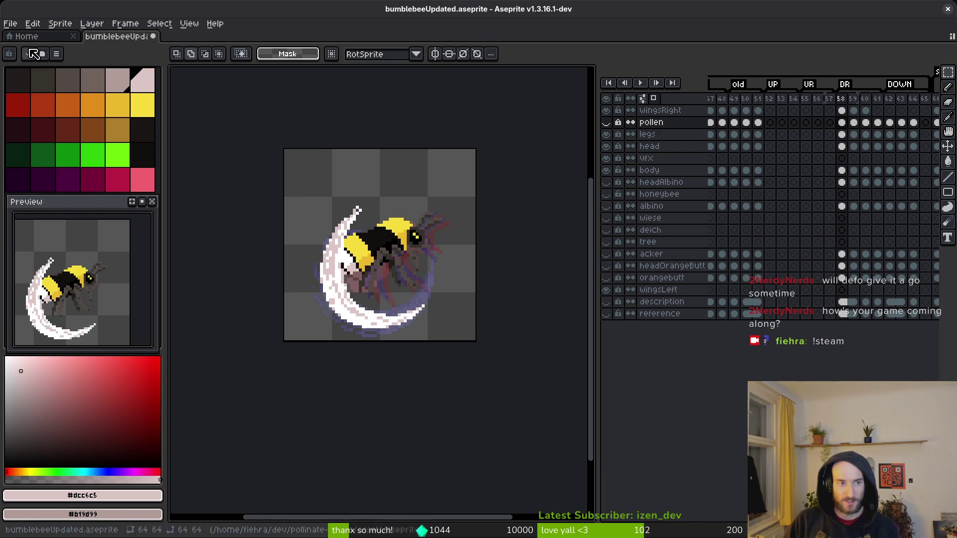
click(6, 19)
- Browse the art folder's backgrounds, picking 1_0_BG.png, then go back up a level
click(24, 49)
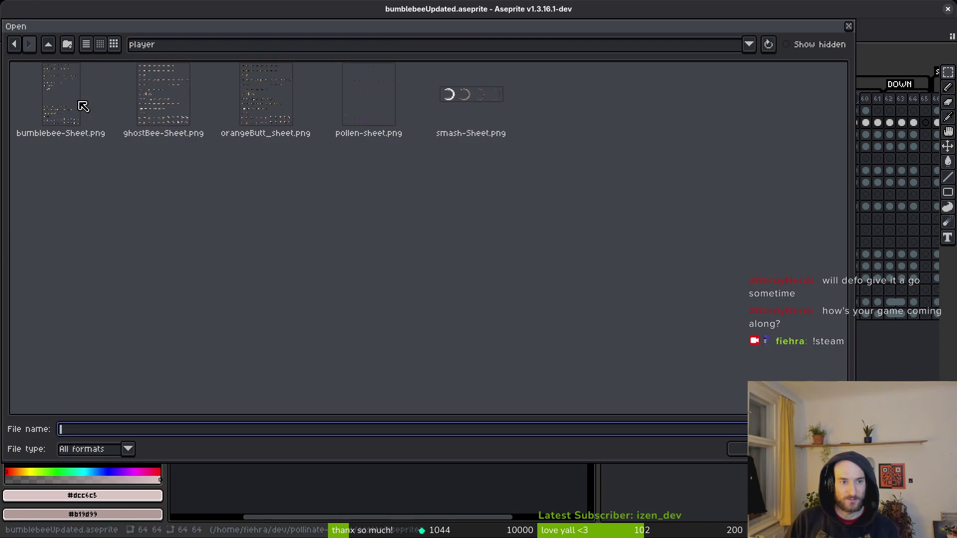
click(45, 48)
click(79, 107)
double_click(79, 107)
click(87, 70)
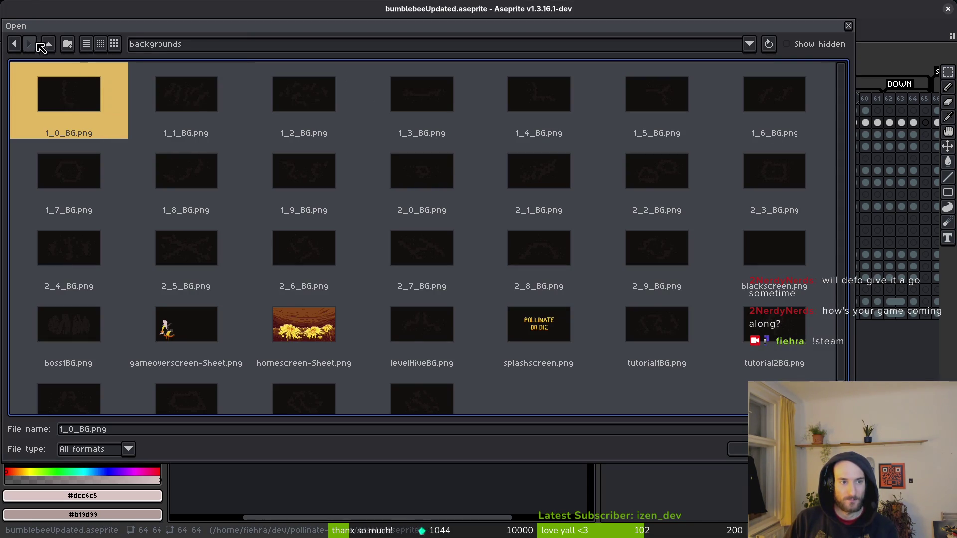
click(46, 48)
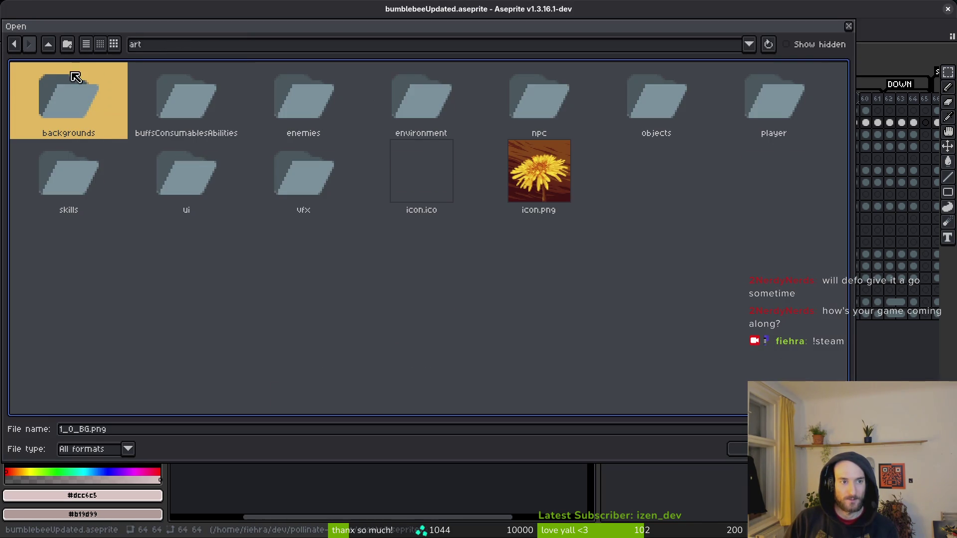
click(42, 50)
- Enter the aseprite assets folder and select capsule1232x706.aseprite
double_click(116, 96)
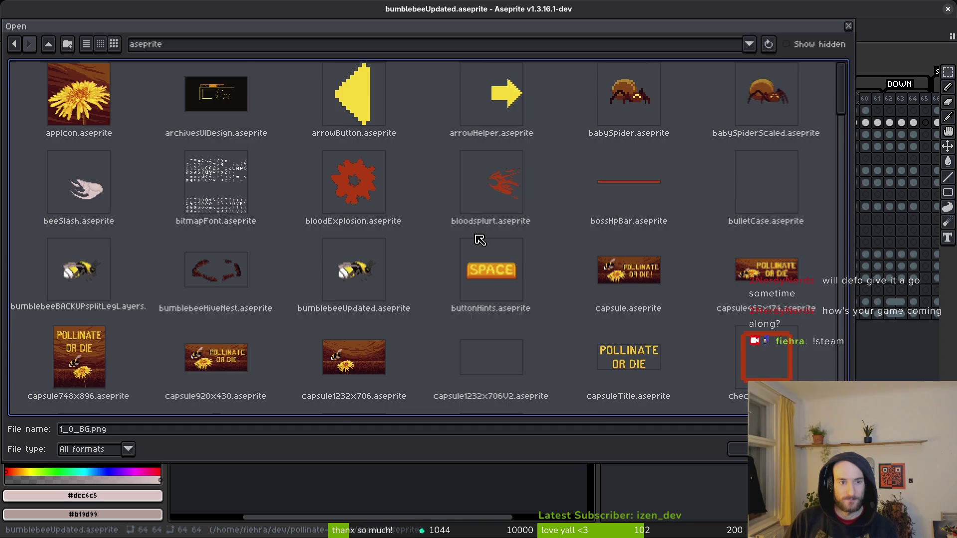
scroll(480, 240, down, 10)
scroll(382, 148, up, 3)
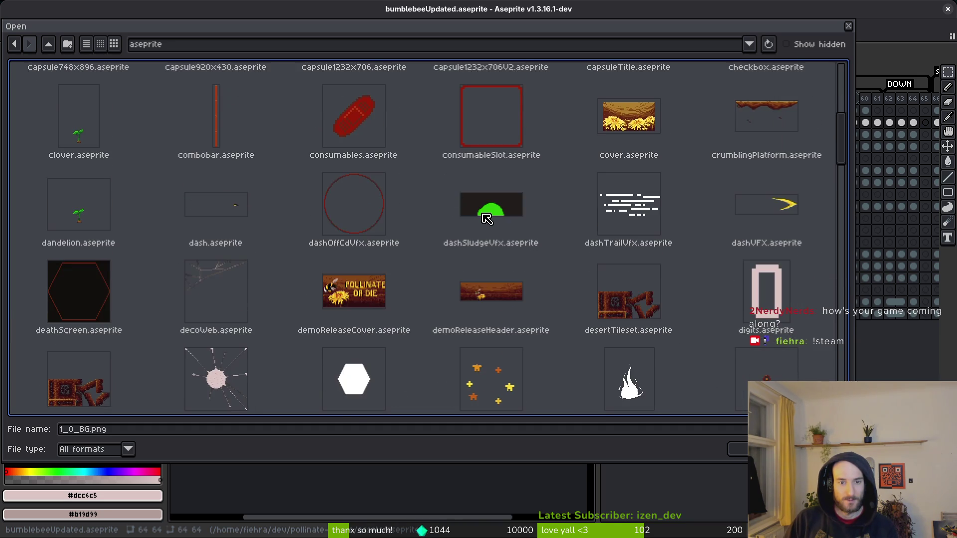
scroll(487, 214, down, 12)
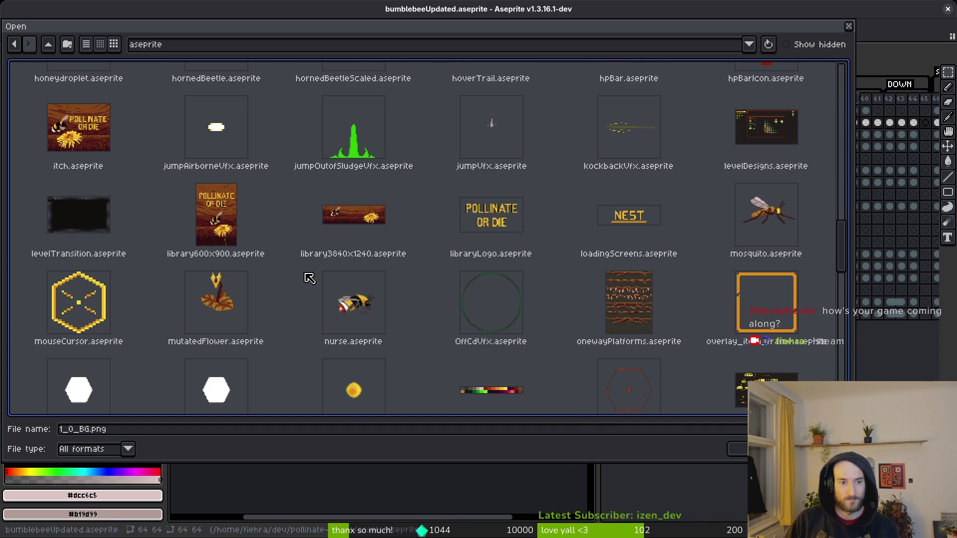
scroll(309, 277, up, 7)
scroll(452, 273, up, 5)
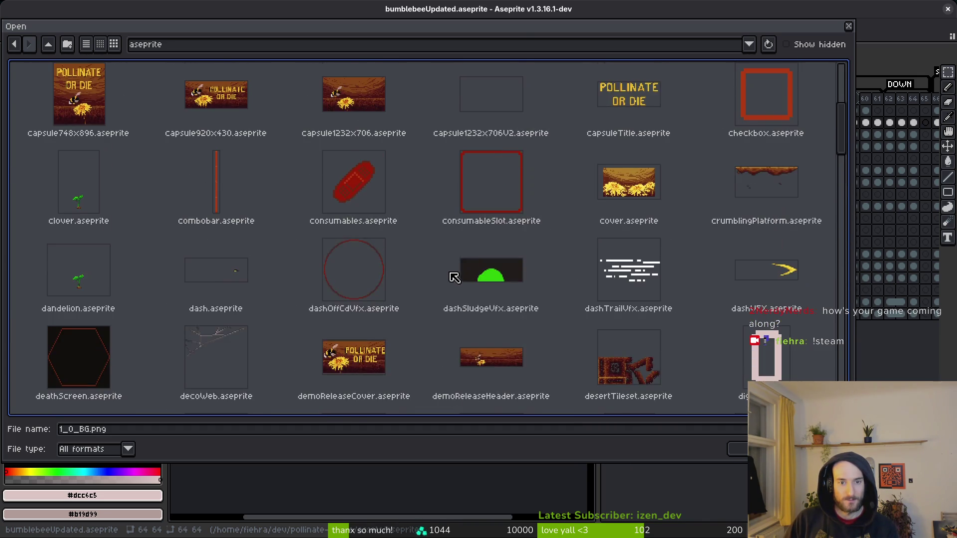
click(375, 228)
- Open capsule1232x706, play its frames zoomed out, then close the document
key(Return)
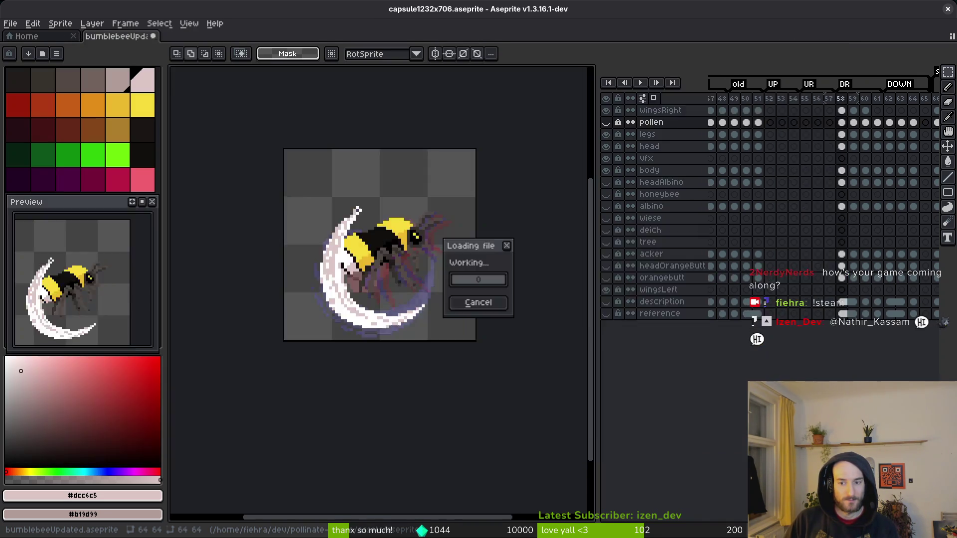
click(752, 88)
key(Return)
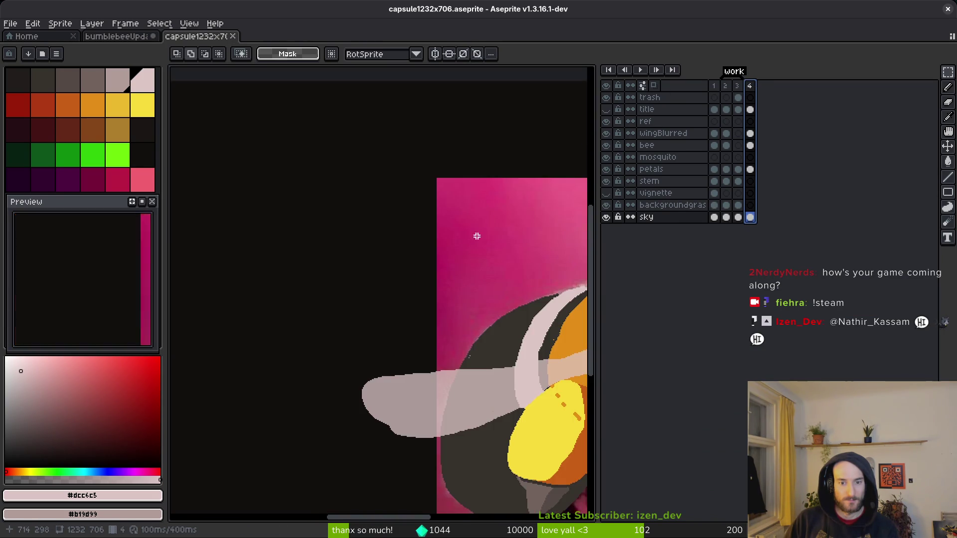
scroll(473, 239, down, 5)
key(alt)
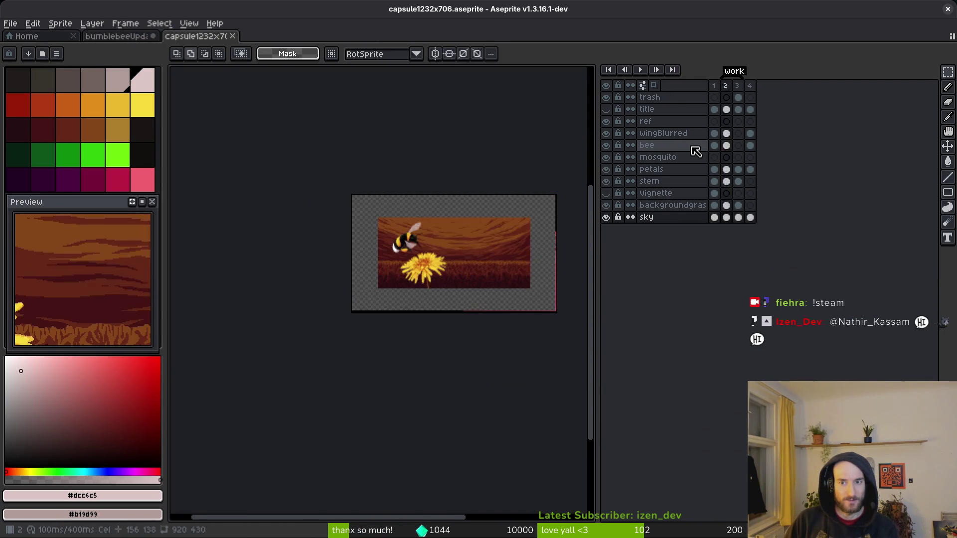
key(alt)
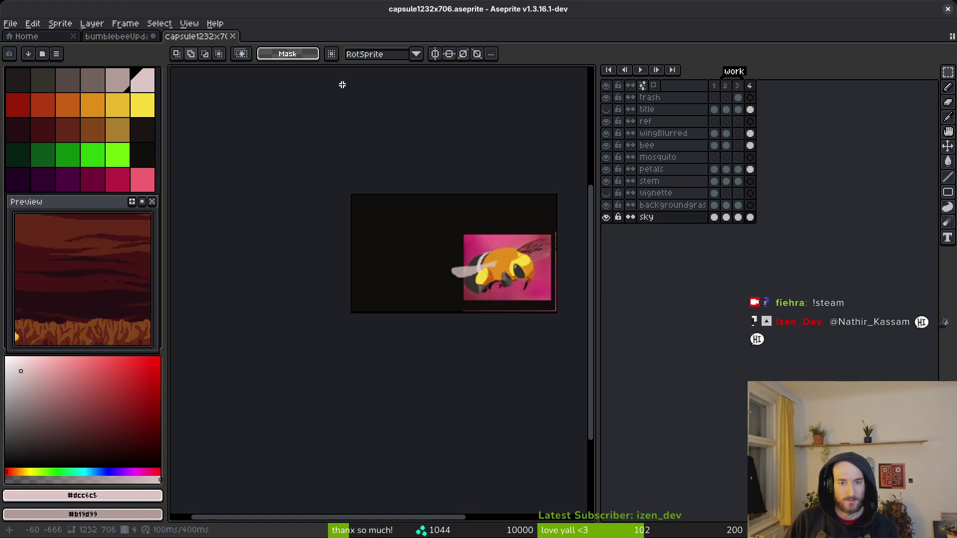
click(232, 35)
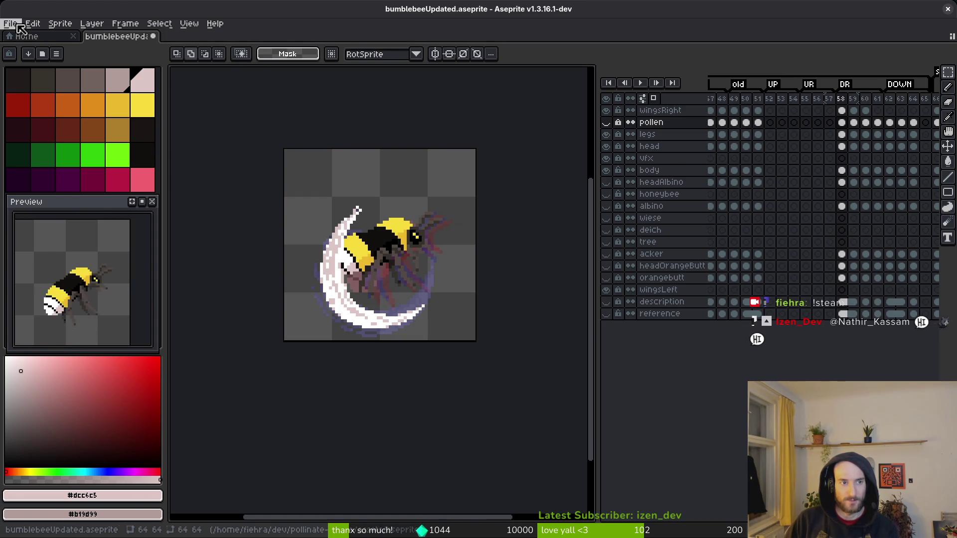
- Open capsule920x430.aseprite, step through frames 3 to 5, then show the Home page
click(33, 23)
click(23, 47)
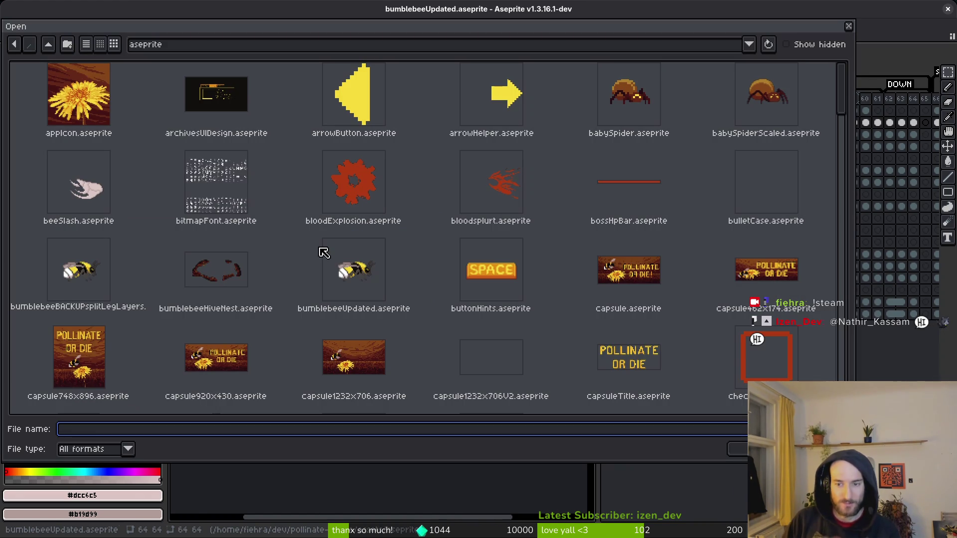
double_click(248, 368)
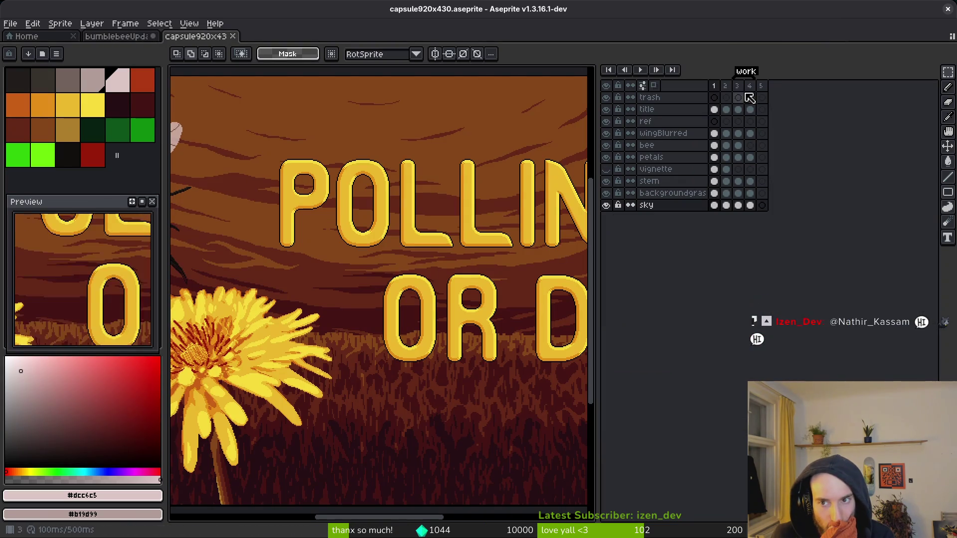
click(761, 86)
click(749, 86)
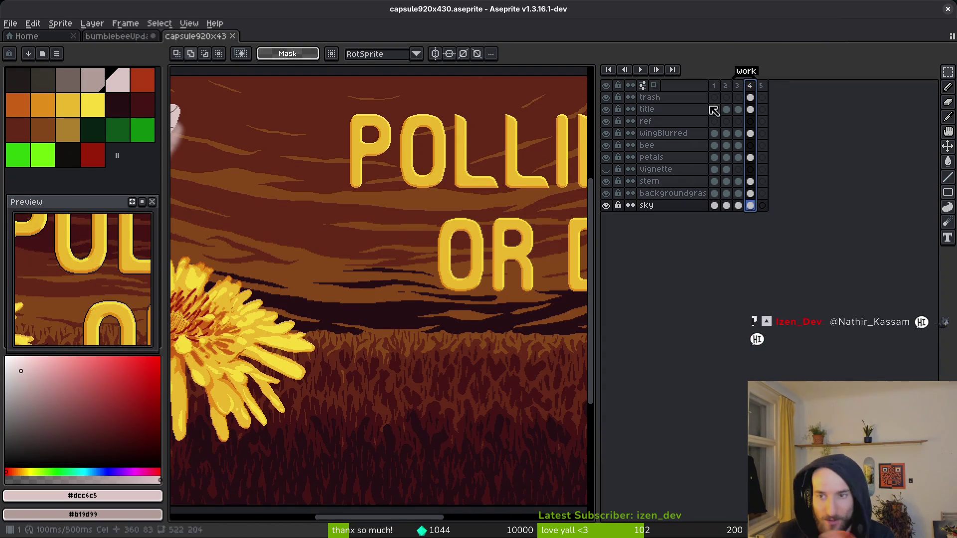
key(Left)
key(Right)
key(Right)
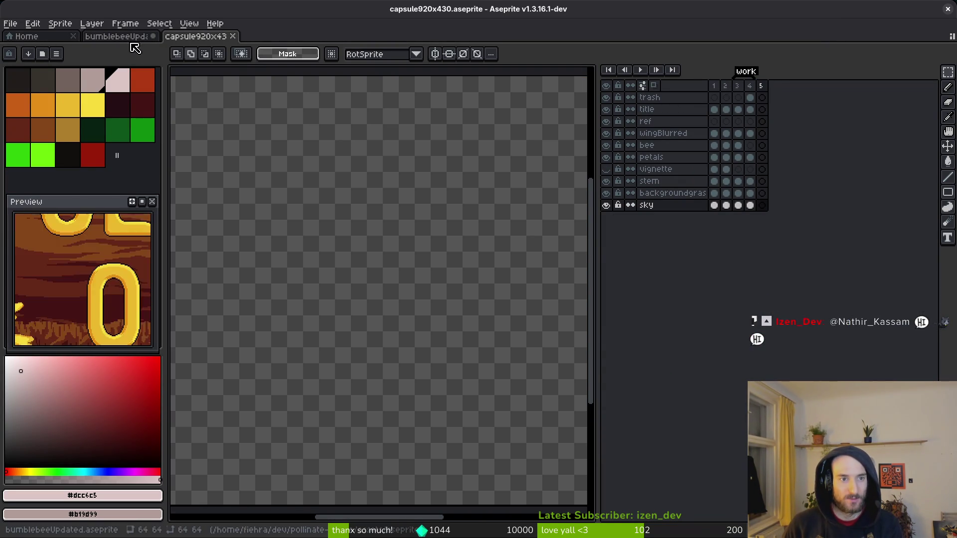
click(24, 35)
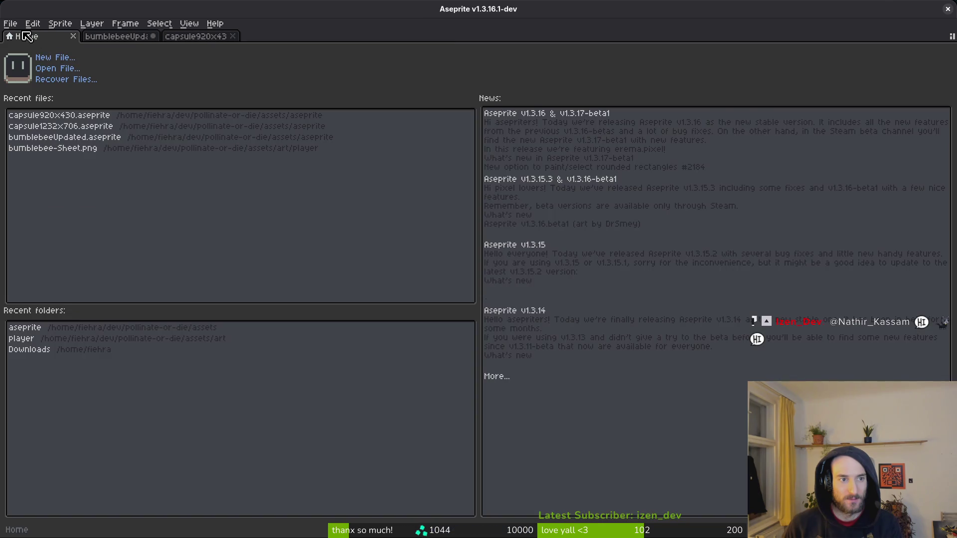
- From the capsule920x430 tab, browse the aseprite assets folder and open capsule.aseprite
click(199, 36)
click(10, 24)
click(20, 46)
scroll(602, 265, down, 15)
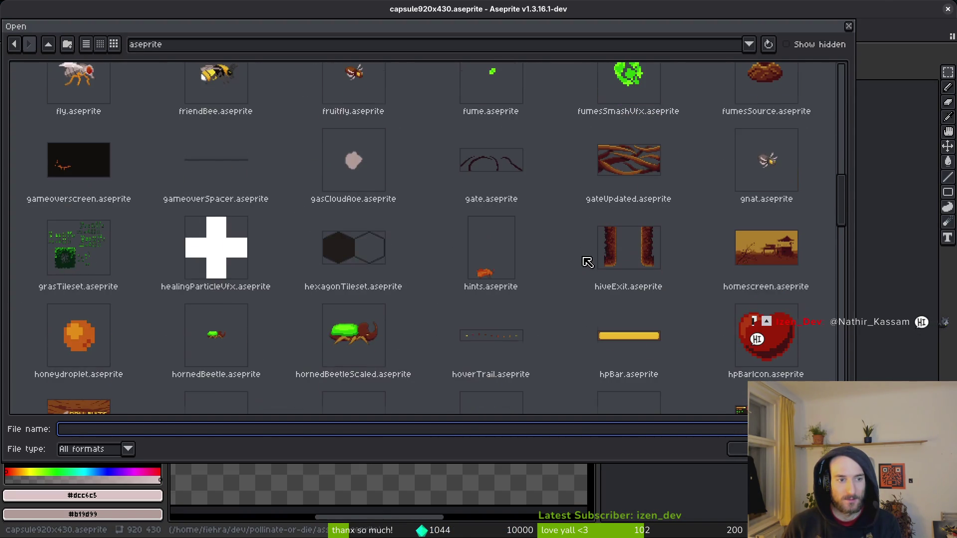
scroll(673, 293, down, 5)
scroll(349, 283, down, 15)
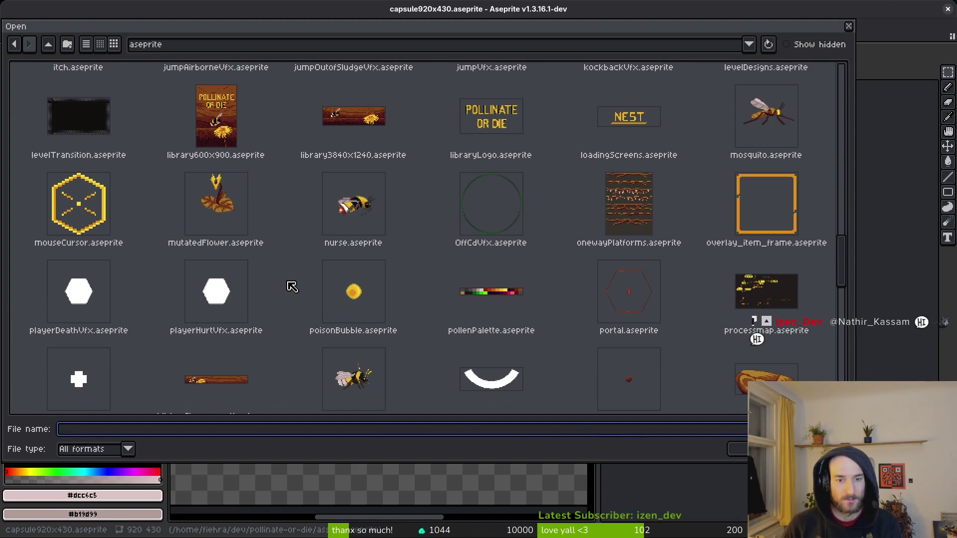
scroll(453, 259, down, 5)
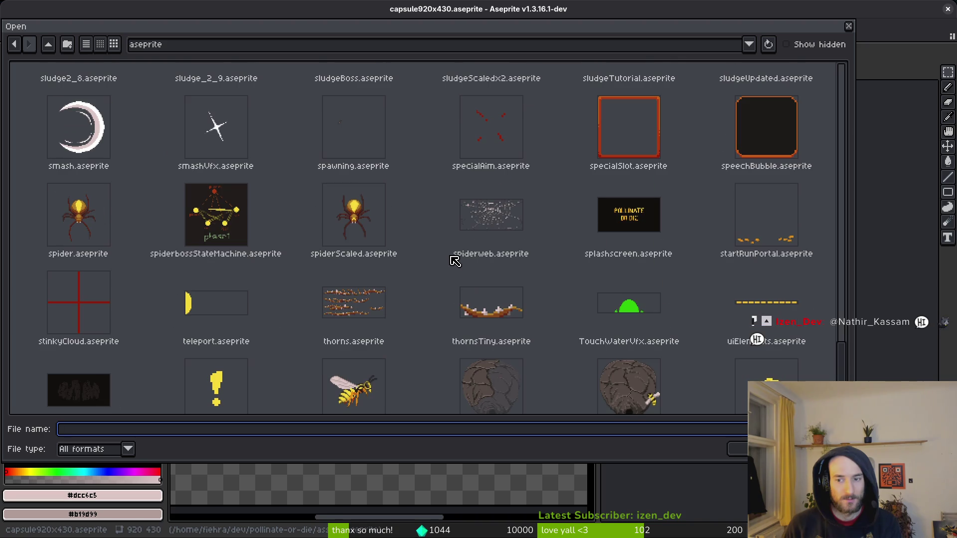
scroll(455, 256, down, 3)
scroll(455, 293, up, 20)
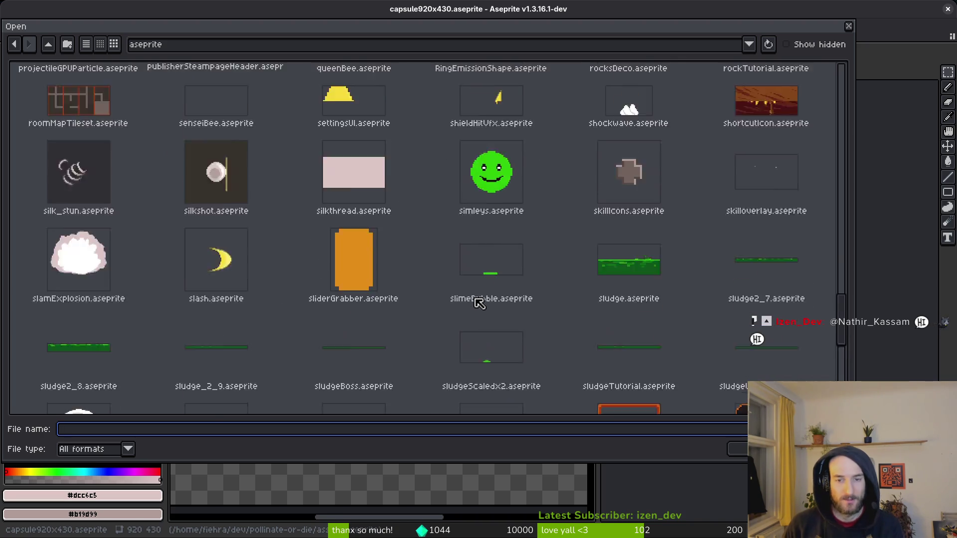
scroll(458, 291, up, 14)
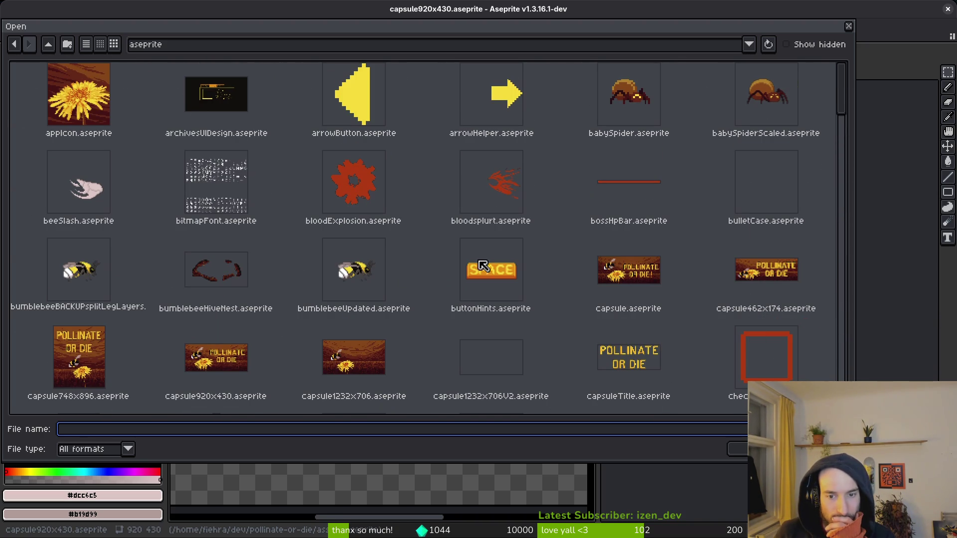
click(640, 278)
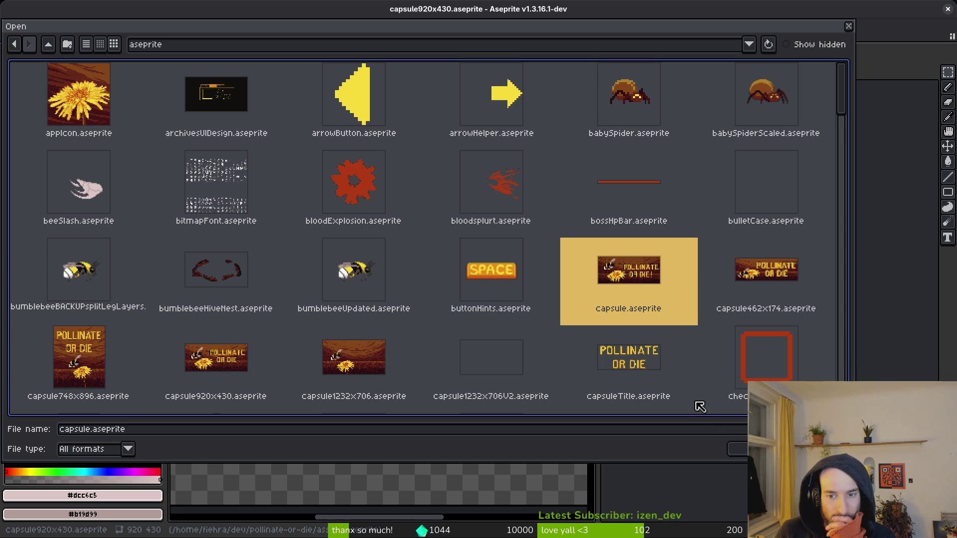
click(737, 449)
- Step the capsule artwork back through frames 3, 2 and 1
click(749, 86)
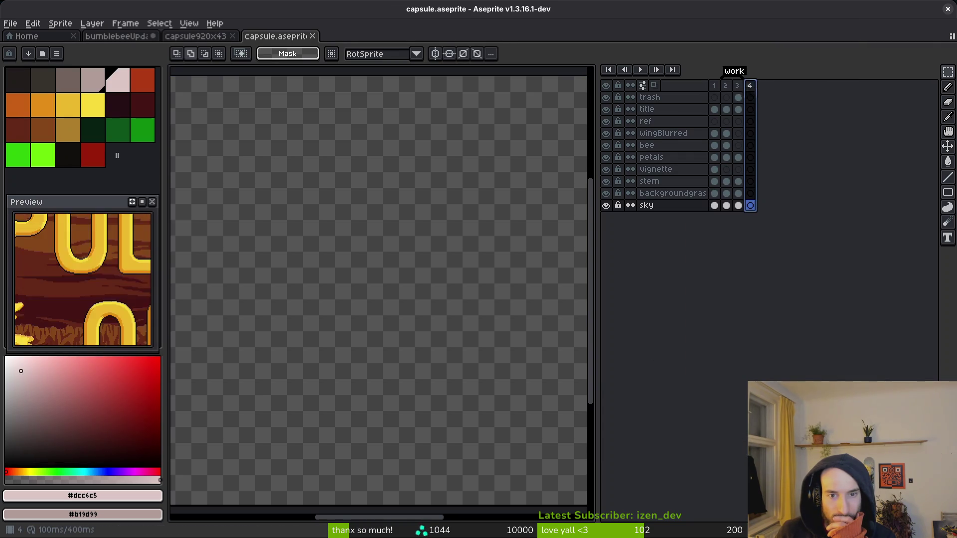
click(737, 86)
click(725, 85)
click(713, 86)
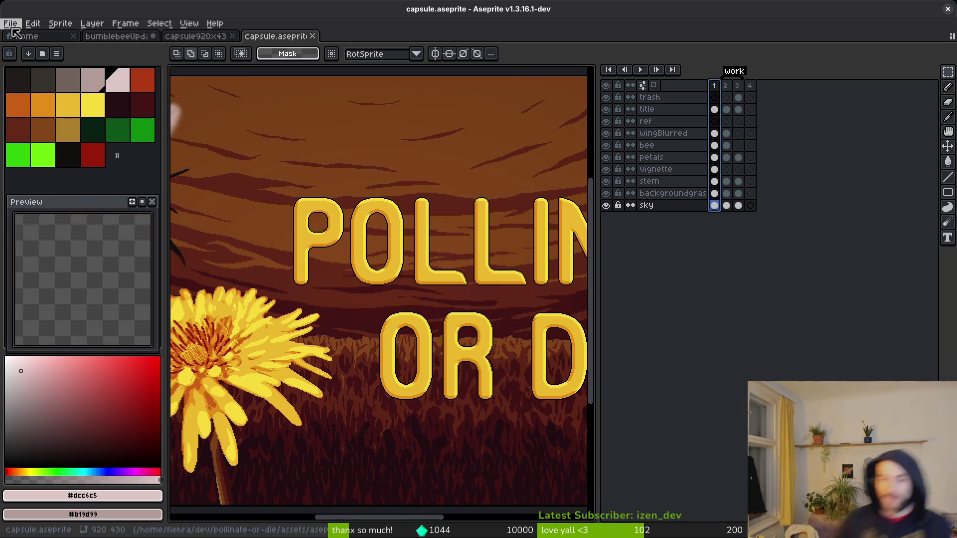
- Switch to capsule920x430, then back to bumblebeeUpdated, and start opening another file
click(222, 41)
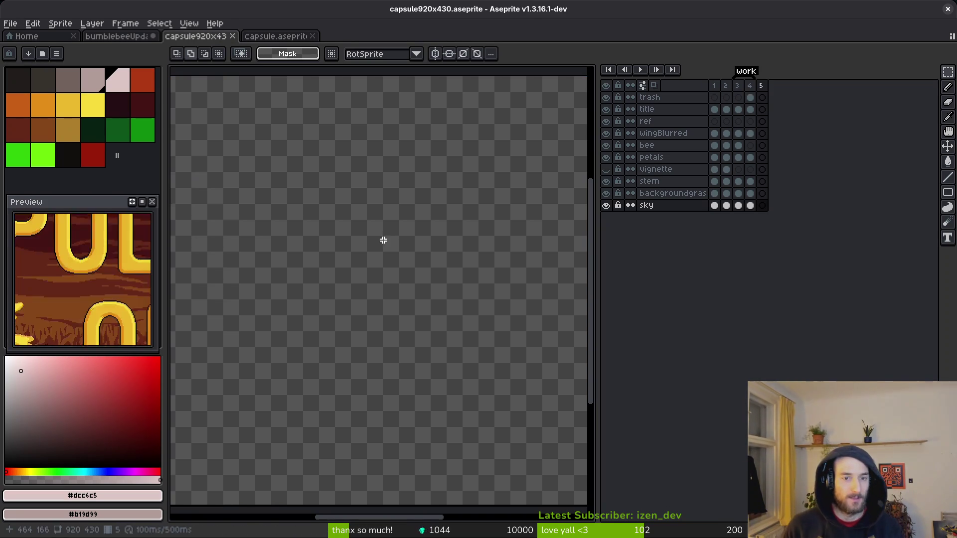
click(125, 40)
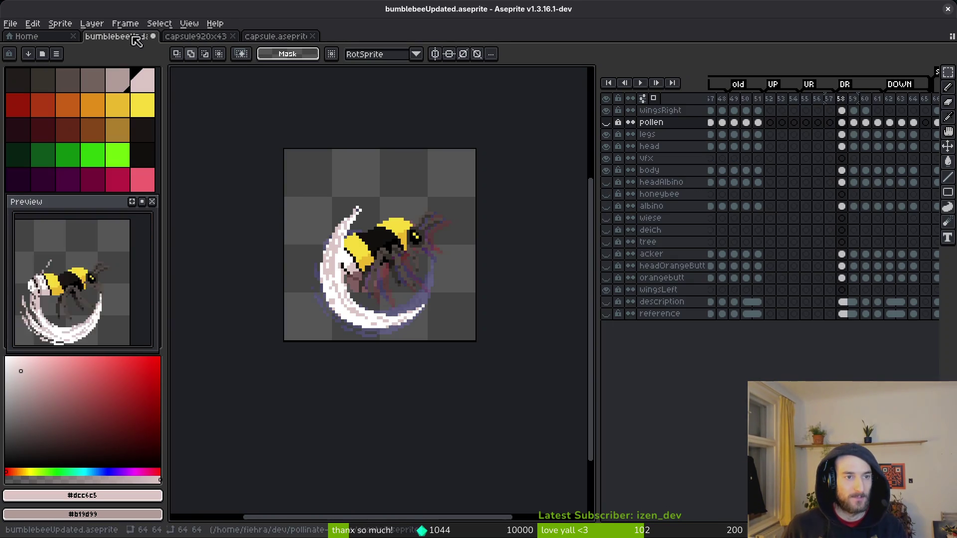
click(10, 23)
- Browse the aseprite assets folder, passing demoReleaseCover, and open capsule1232x706
click(20, 47)
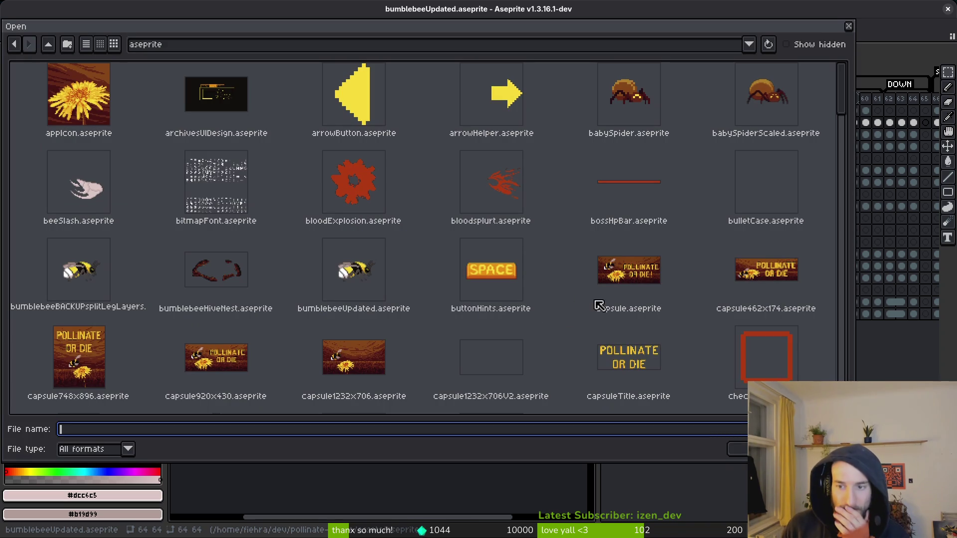
click(350, 381)
scroll(389, 369, down, 3)
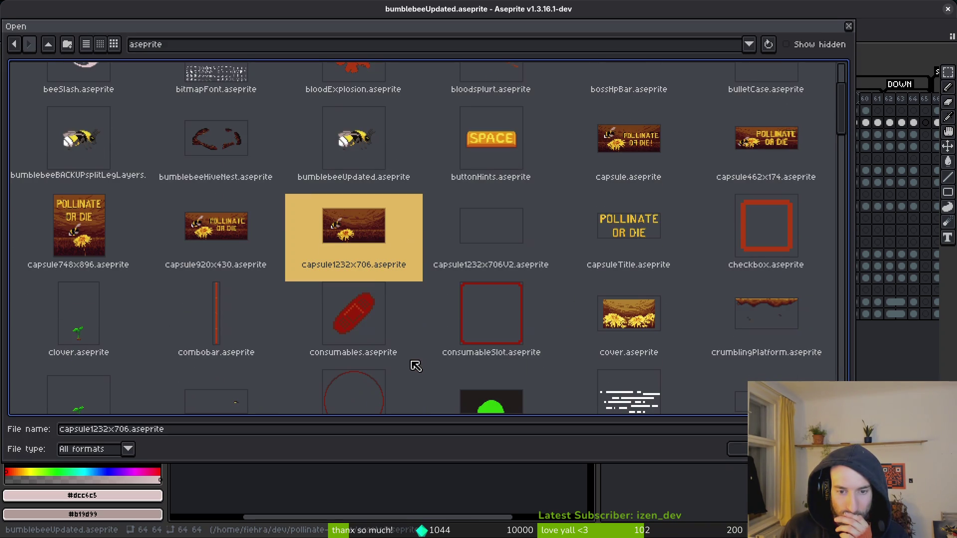
scroll(393, 269, down, 4)
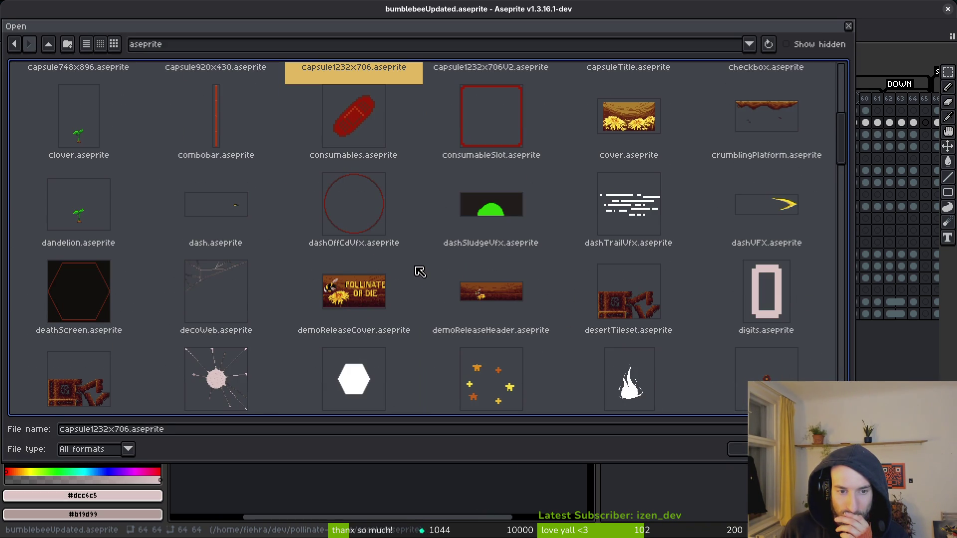
click(351, 329)
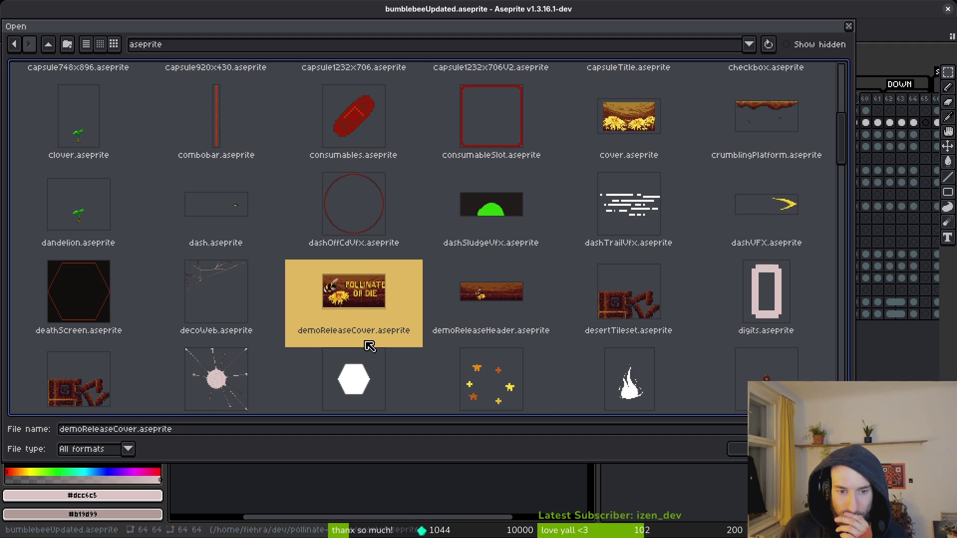
scroll(423, 341, down, 4)
scroll(463, 331, down, 5)
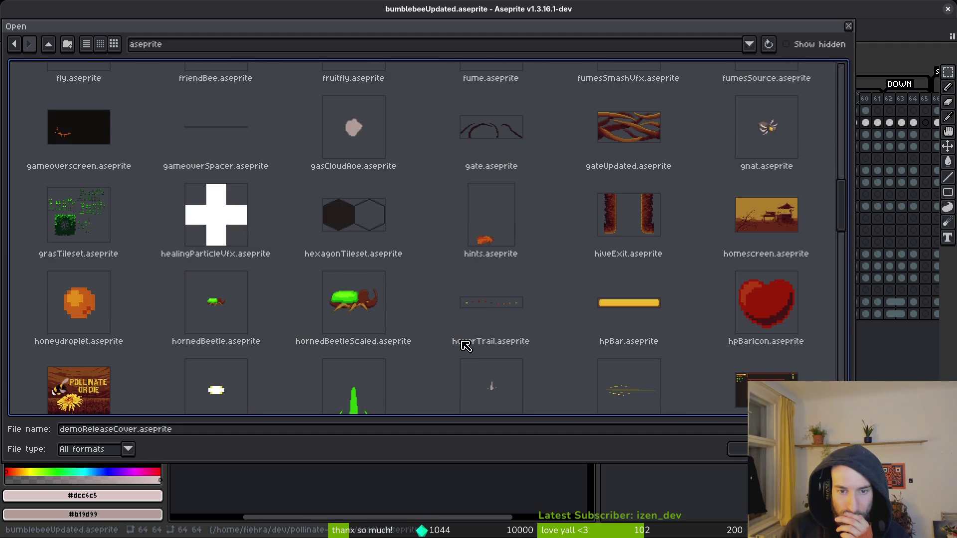
scroll(454, 332, down, 4)
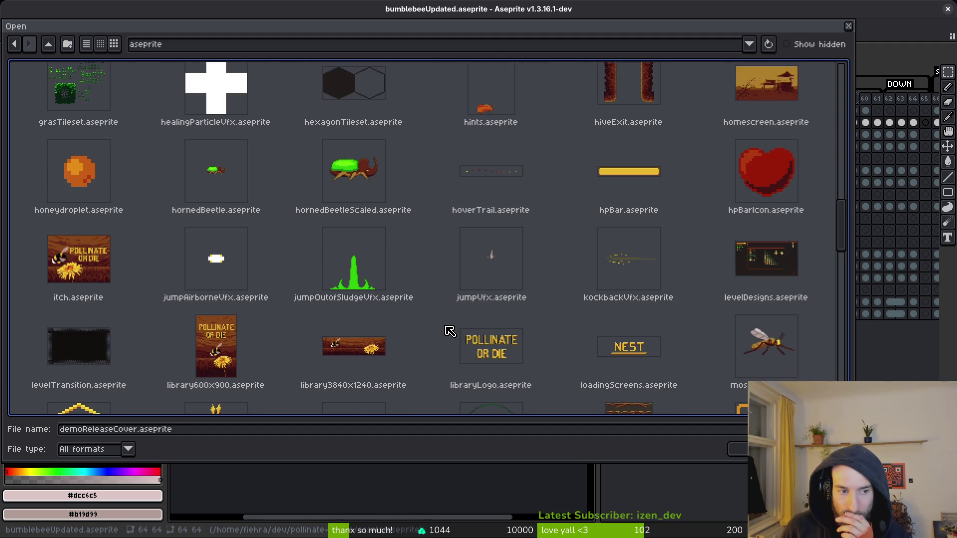
scroll(448, 324, down, 2)
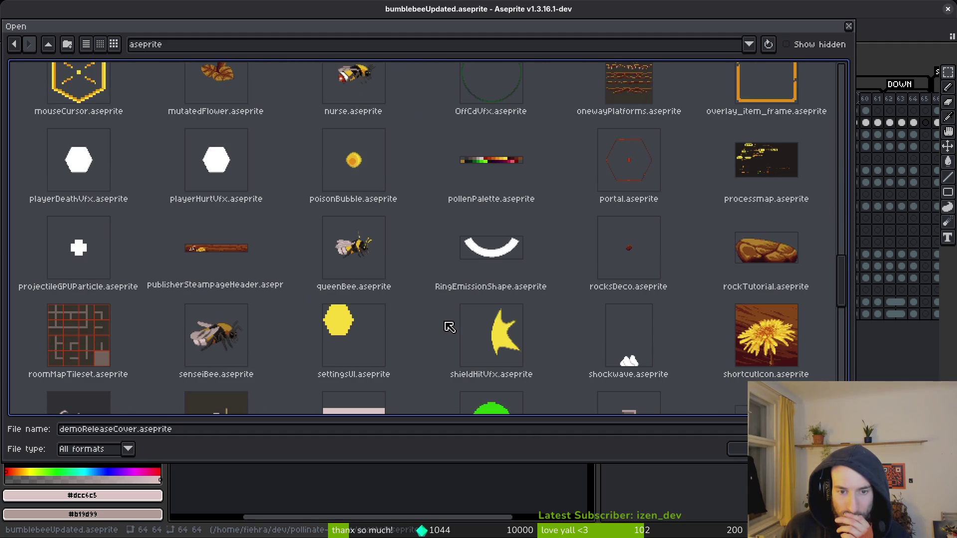
scroll(418, 284, up, 6)
scroll(388, 246, up, 8)
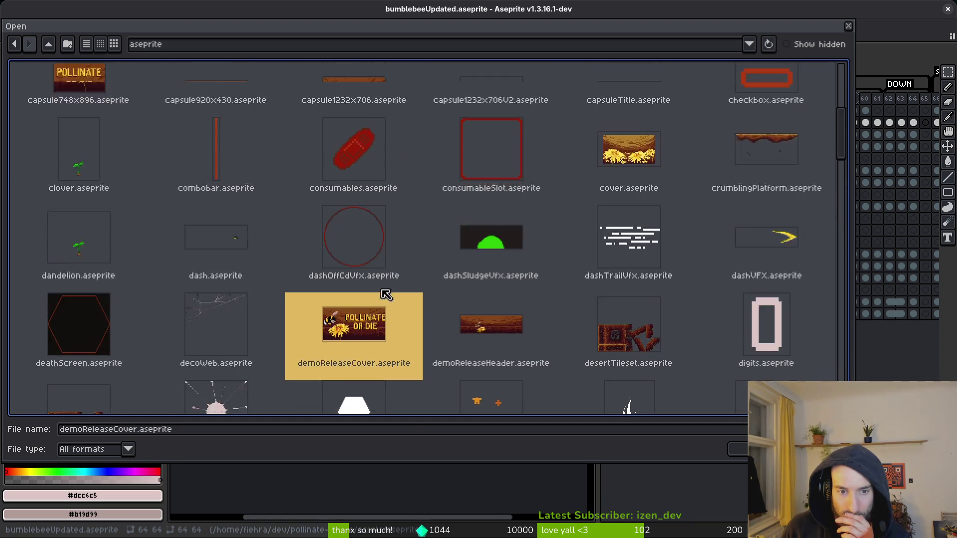
key(Return)
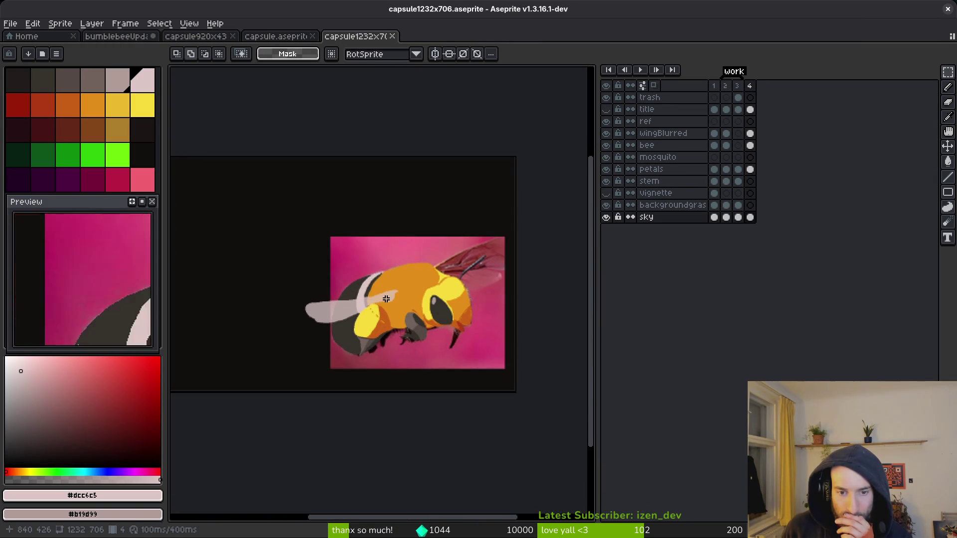
- Close capsule1232x706, capsule.aseprite and capsule920x430, then save bumblebeeUpdated.aseprite
click(392, 36)
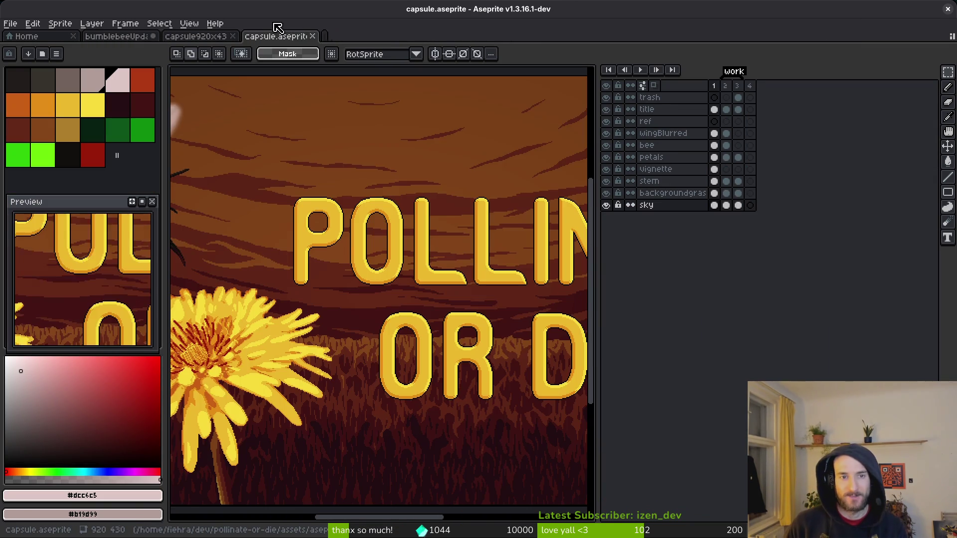
click(310, 37)
click(232, 36)
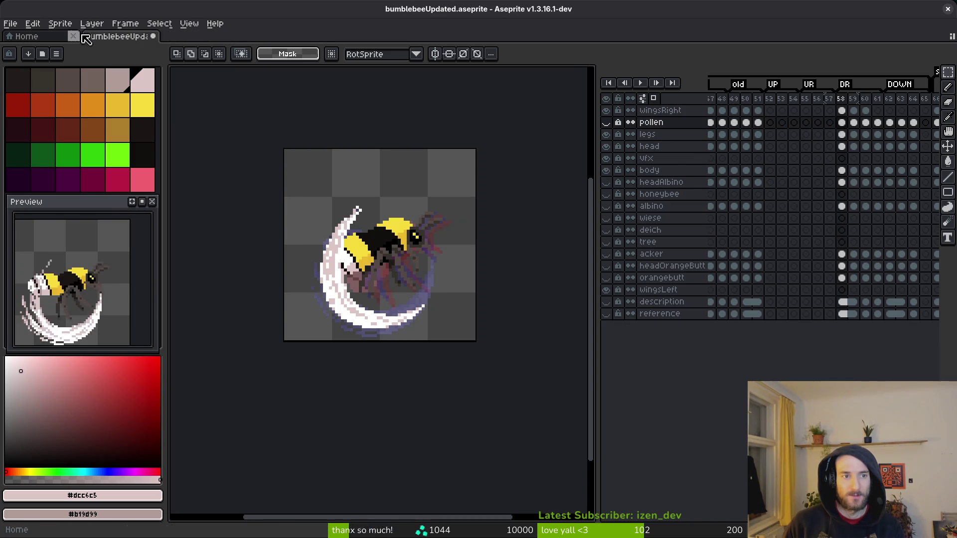
drag(371, 326, 407, 371)
key(ctrl+s)
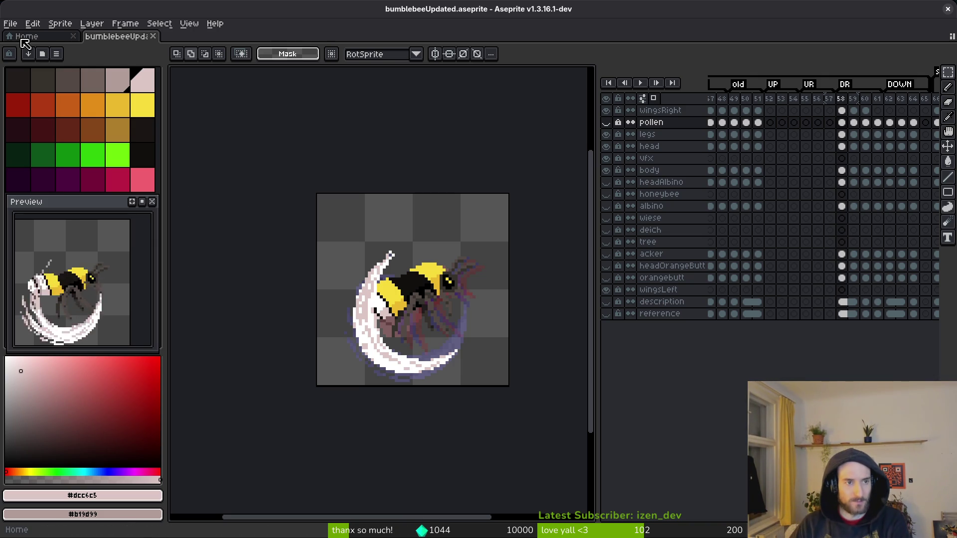
click(10, 24)
click(39, 50)
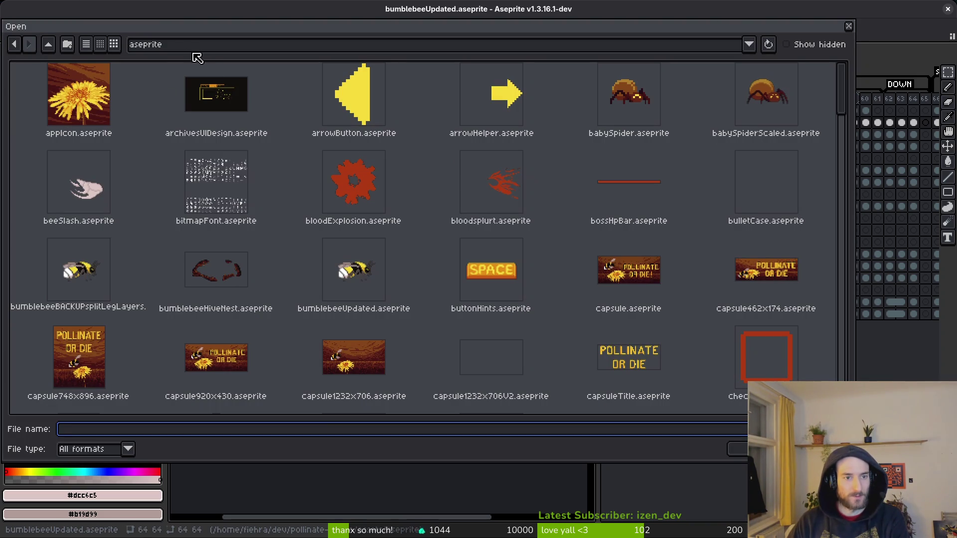
click(48, 49)
click(47, 48)
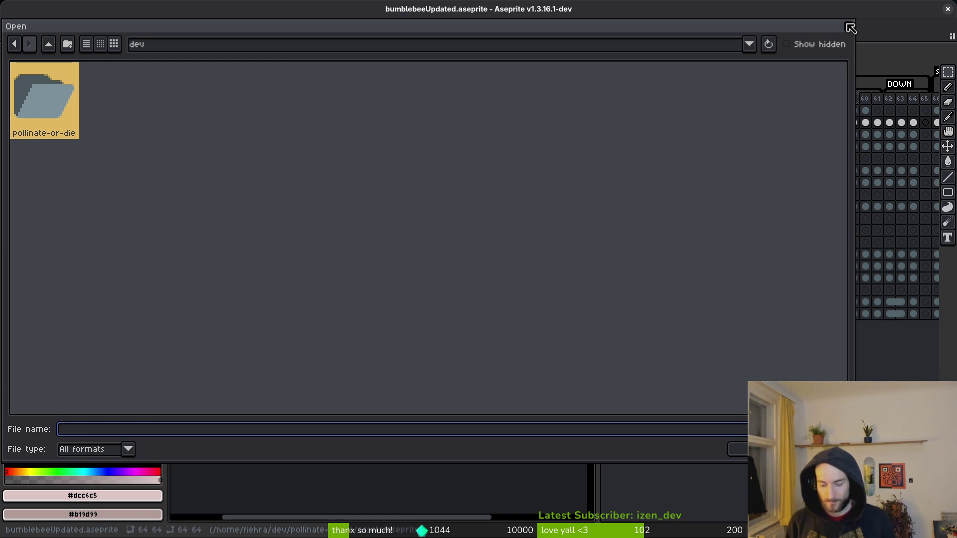
click(850, 28)
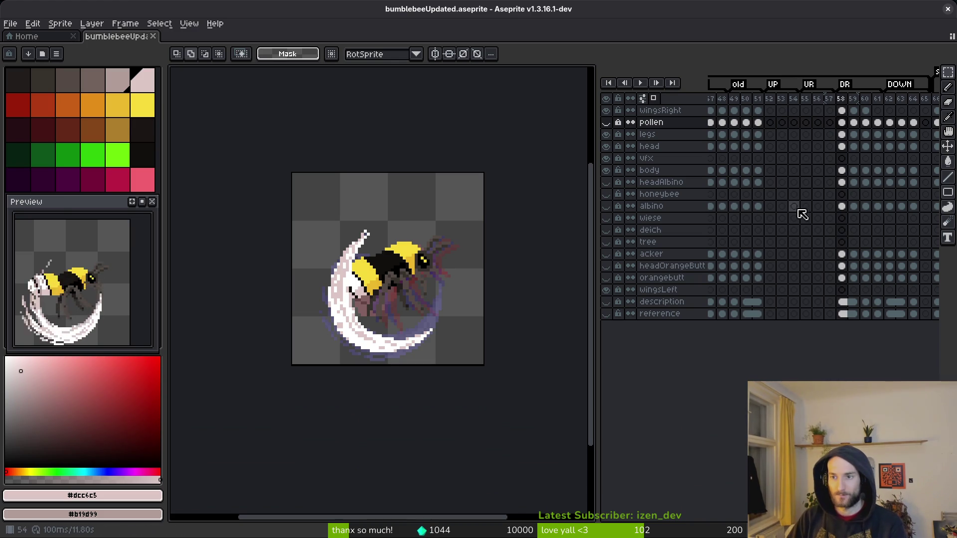
- Step back and forth through the slash frames around frames 60 and 61
key(Right)
key(Right)
key(Left)
key(Left)
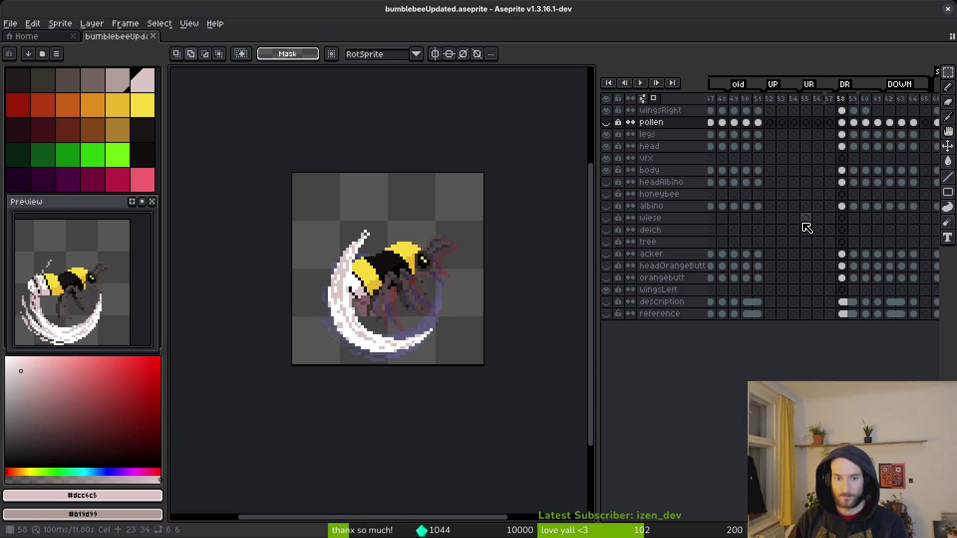
key(Right)
key(Right)
key(i)
key(Right)
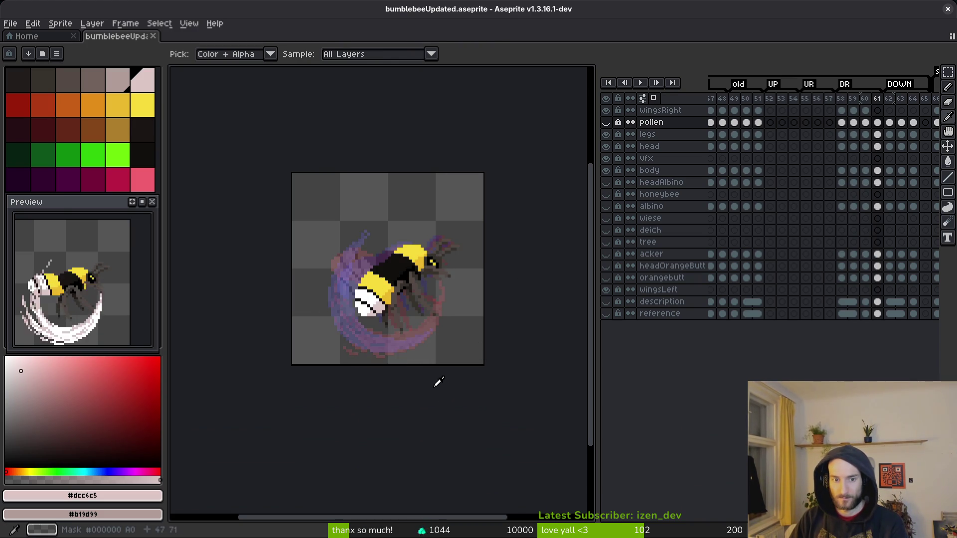
key(Left)
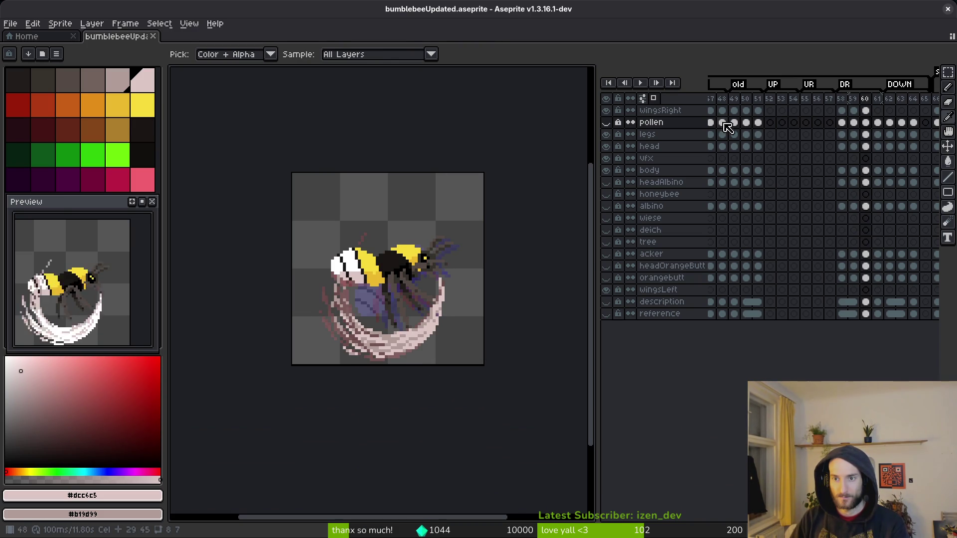
- Paste the wingsRight wings from frame 48 into frame 61's wingsRight cel
click(723, 122)
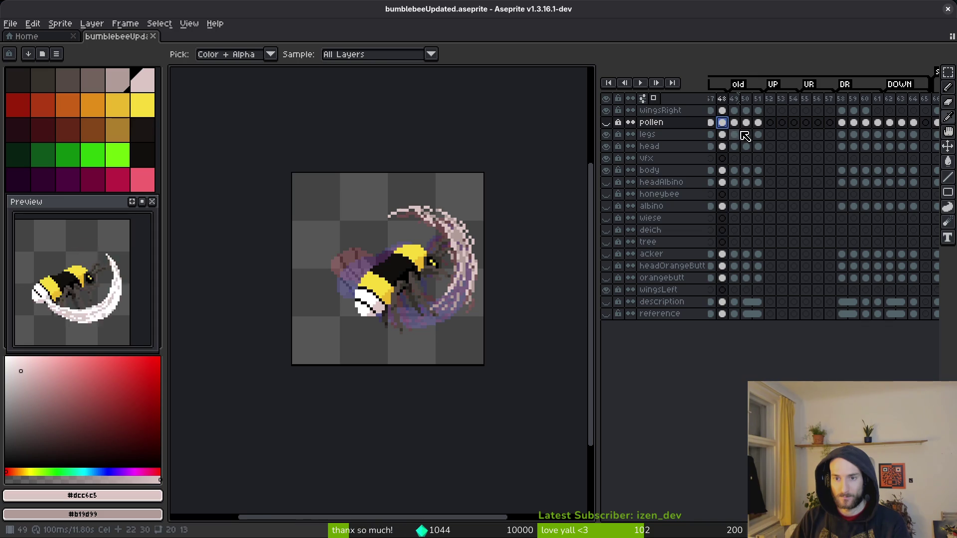
click(723, 111)
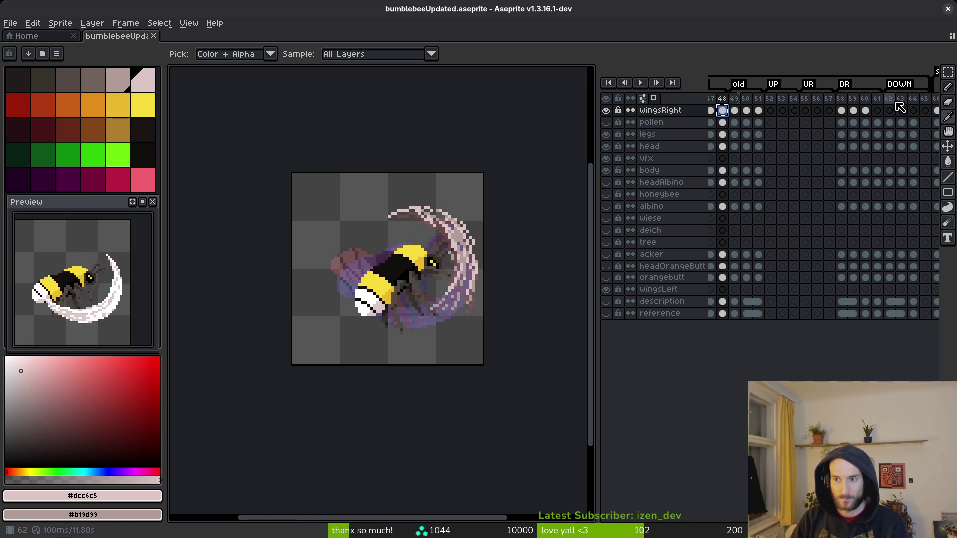
click(877, 110)
key(ctrl+v)
- Flip the pasted wings vertically in frame 61, then glance at the window overview and return
key(shift+v)
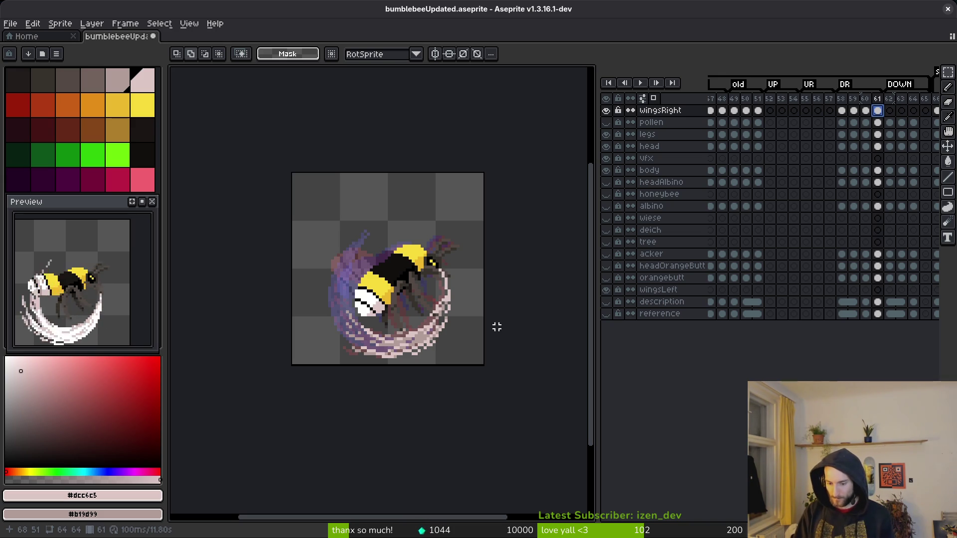
key(super)
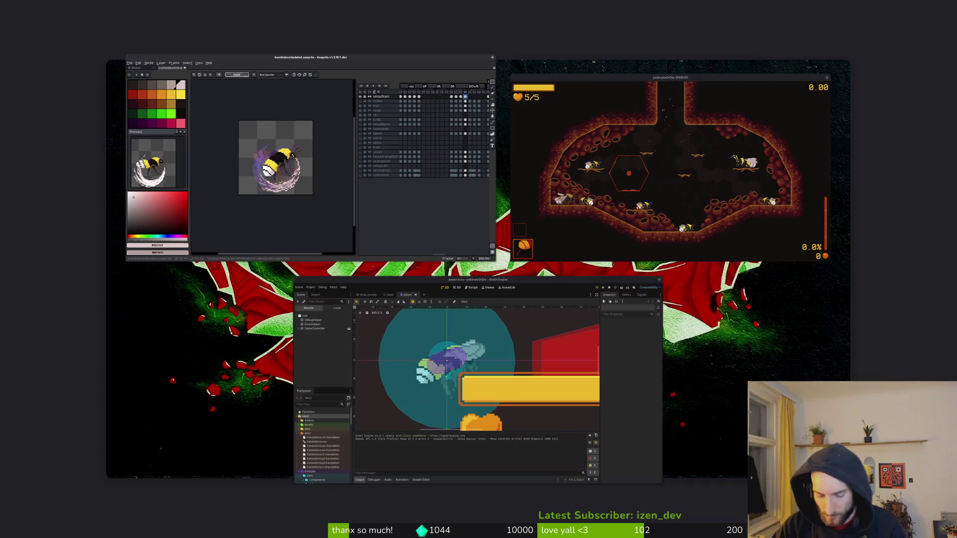
key(super)
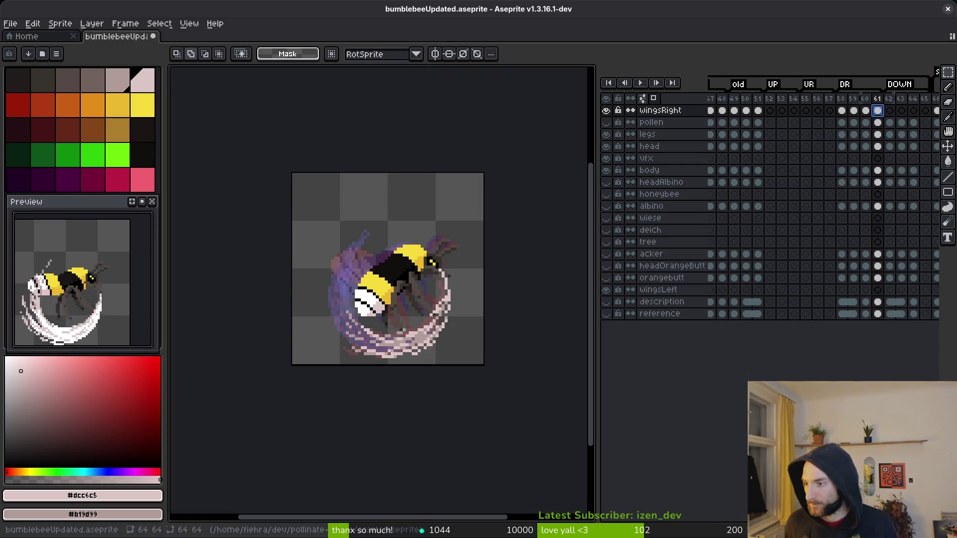